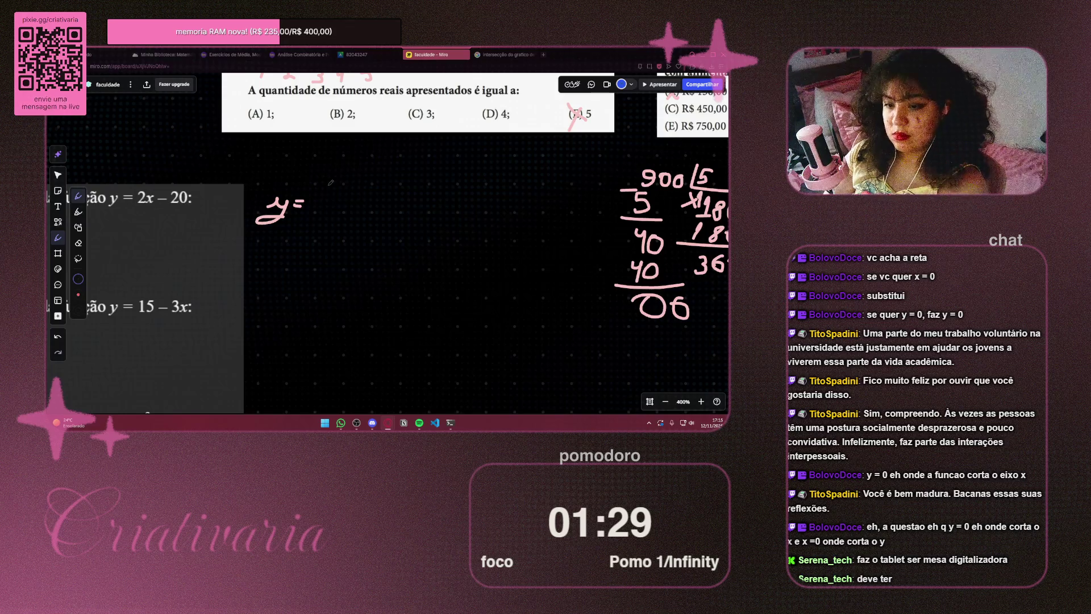
Handwrite y=2.0-20 on the board, undoing a stray stroke and recentring the view
{"action": "left_click_drag", "start_coordinate": [319, 191], "coordinate": [322, 209]}
{"action": "key", "text": "ctrl+z"}
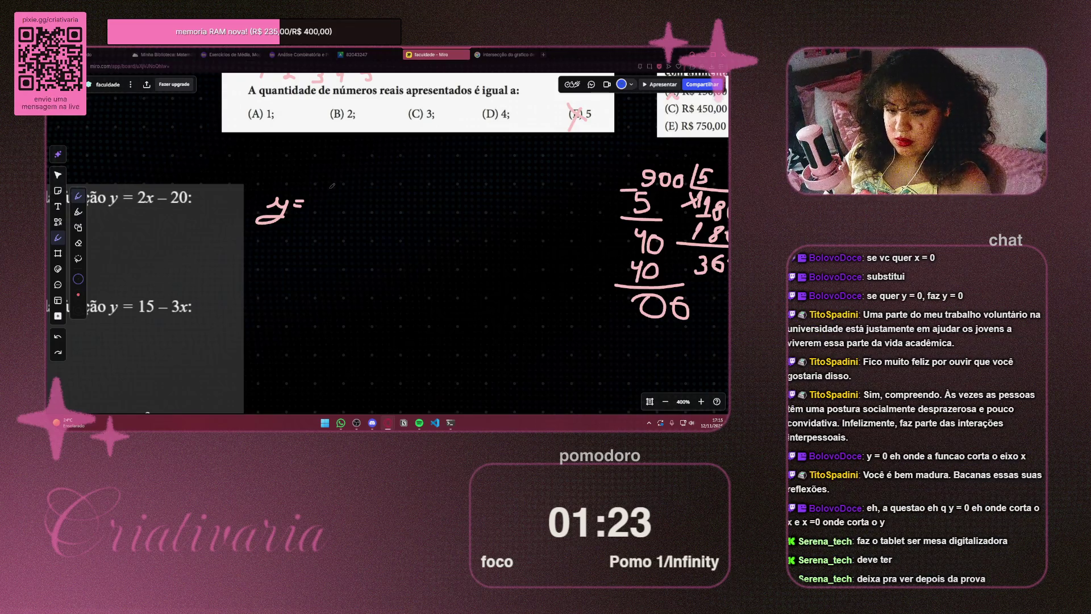
{"action": "scroll", "coordinate": [308, 191], "scroll_direction": "left", "scroll_amount": 1}
{"action": "left_click_drag", "start_coordinate": [307, 191], "coordinate": [337, 187]}
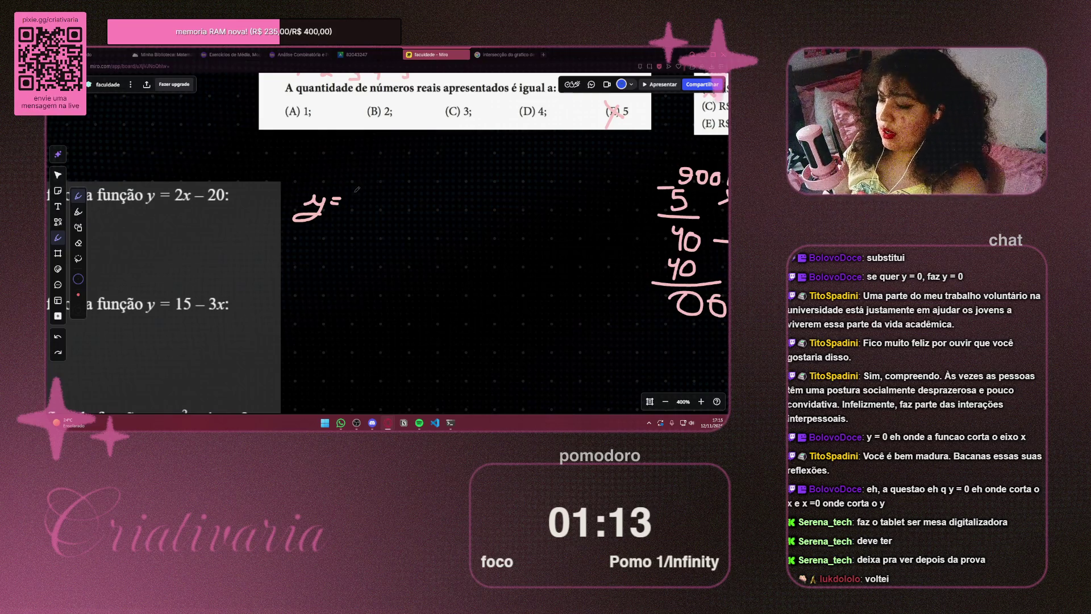
{"action": "left_click_drag", "start_coordinate": [356, 189], "coordinate": [330, 188]}
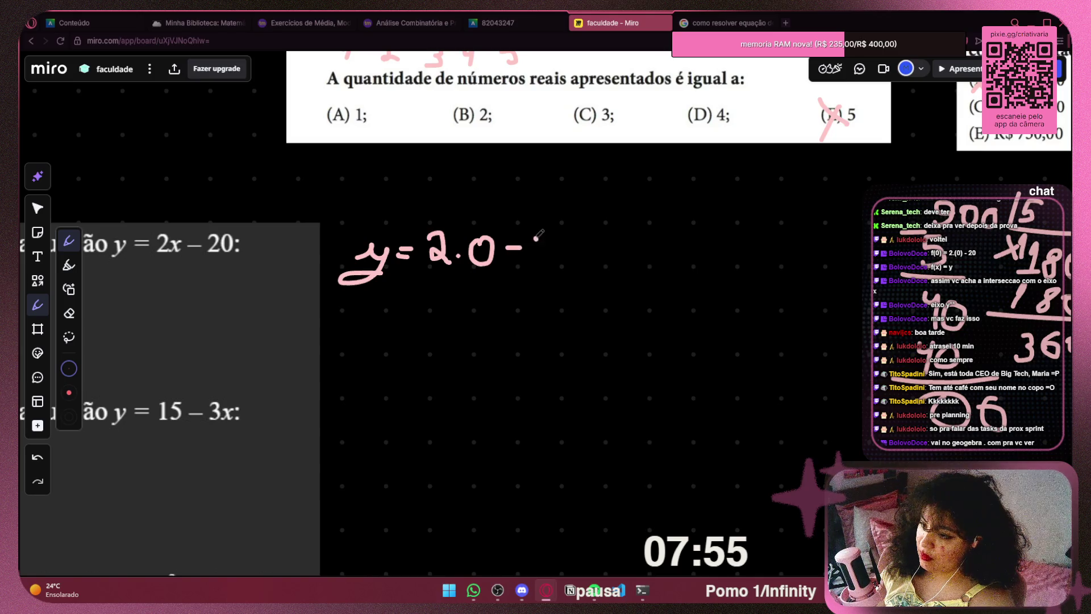
{"action": "mouse_move", "coordinate": [536, 238]}
{"action": "left_mouse_down"}
{"action": "mouse_move", "coordinate": [563, 262]}
{"action": "mouse_move", "coordinate": [584, 239]}
{"action": "left_mouse_up"}
{"action": "scroll", "coordinate": [546, 292], "scroll_direction": "right", "scroll_amount": 1}
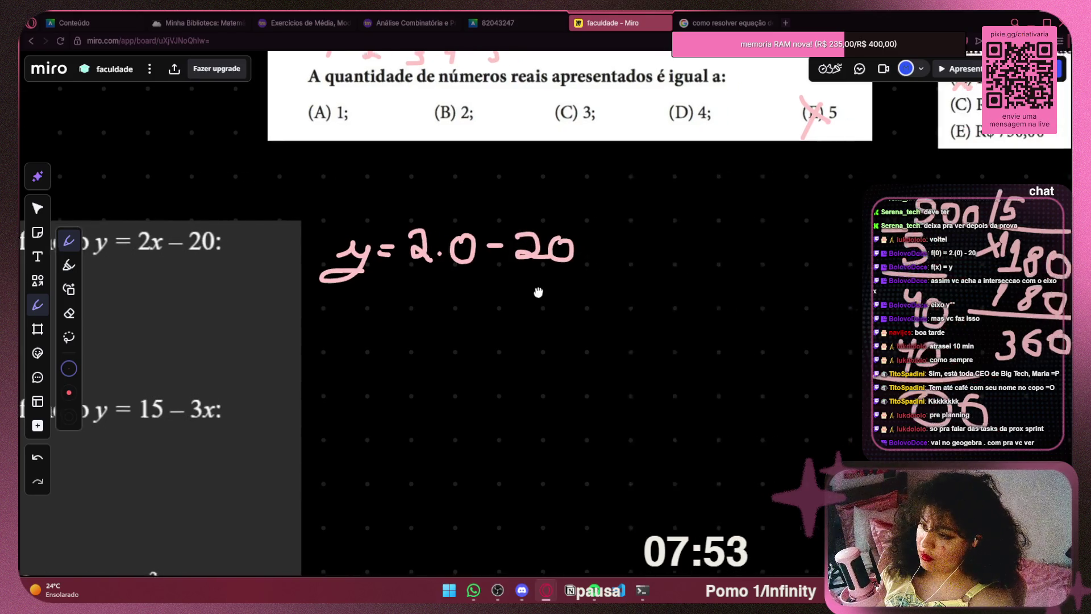
{"action": "left_click_drag", "start_coordinate": [547, 292], "coordinate": [631, 226]}
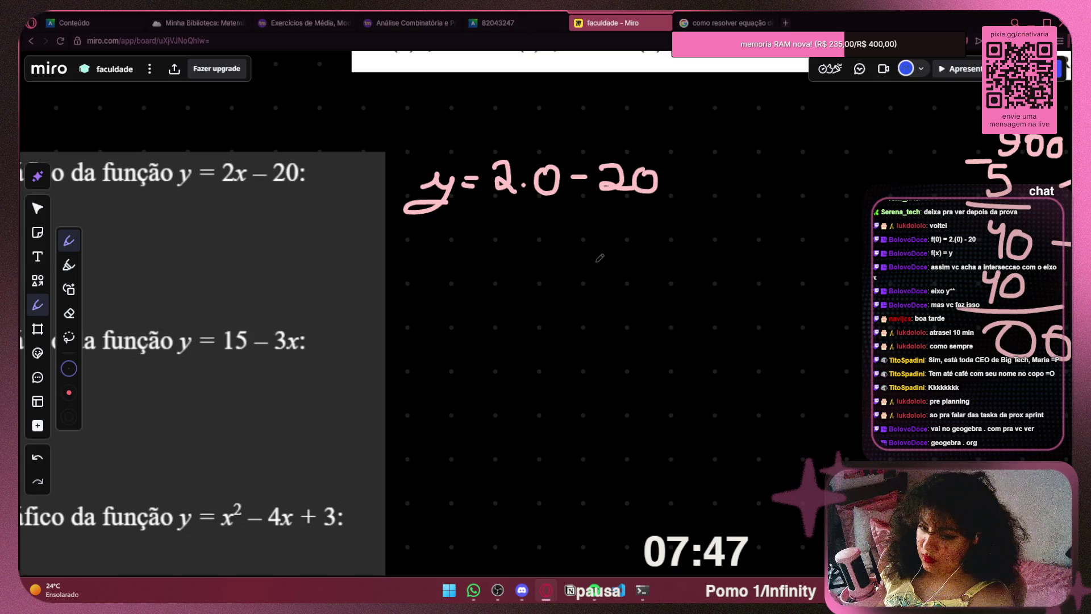
Write the result y=-20 on a new line below, undoing a stray box and digit
{"action": "scroll", "coordinate": [596, 273], "scroll_direction": "up", "scroll_amount": 3}
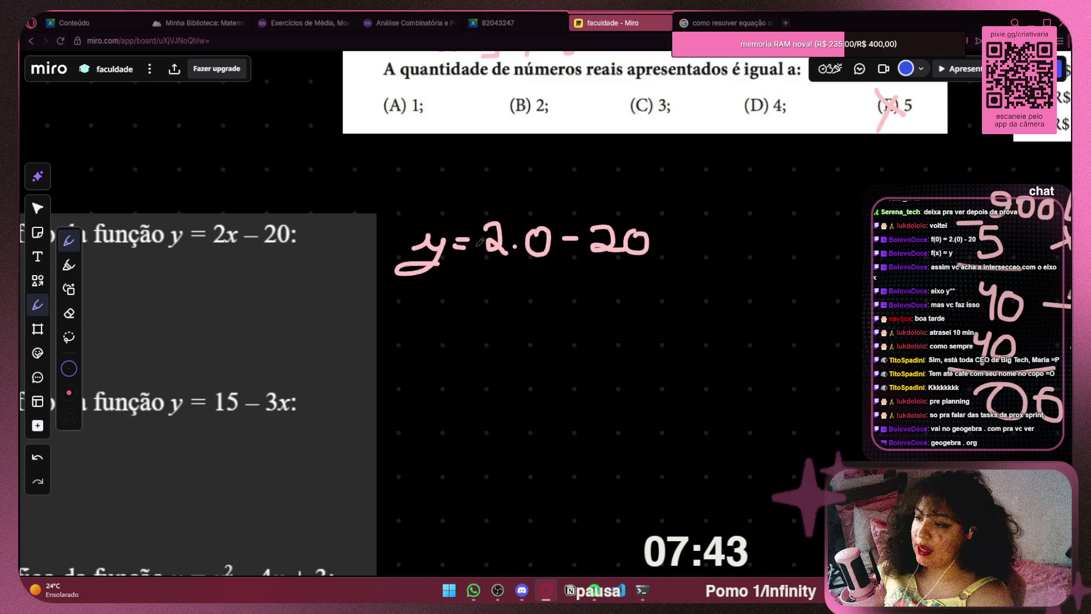
{"action": "mouse_move", "coordinate": [384, 286]}
{"action": "left_mouse_down"}
{"action": "mouse_move", "coordinate": [651, 274]}
{"action": "mouse_move", "coordinate": [402, 197]}
{"action": "mouse_move", "coordinate": [407, 263]}
{"action": "left_mouse_up"}
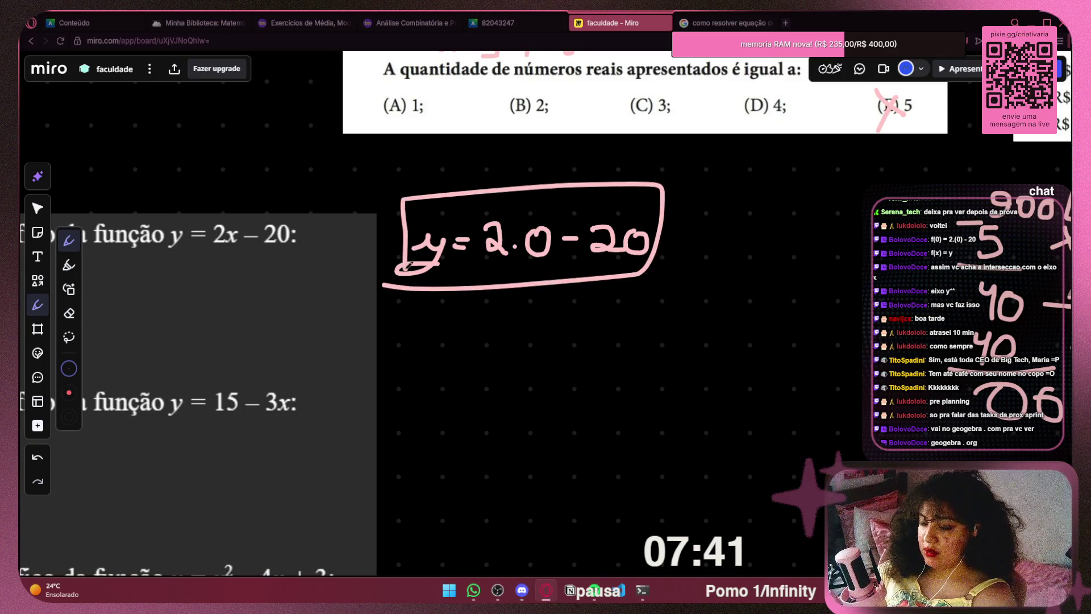
{"action": "key", "text": "ctrl+z"}
{"action": "mouse_move", "coordinate": [418, 316]}
{"action": "left_mouse_down"}
{"action": "mouse_move", "coordinate": [455, 348]}
{"action": "mouse_move", "coordinate": [483, 324]}
{"action": "left_mouse_up"}
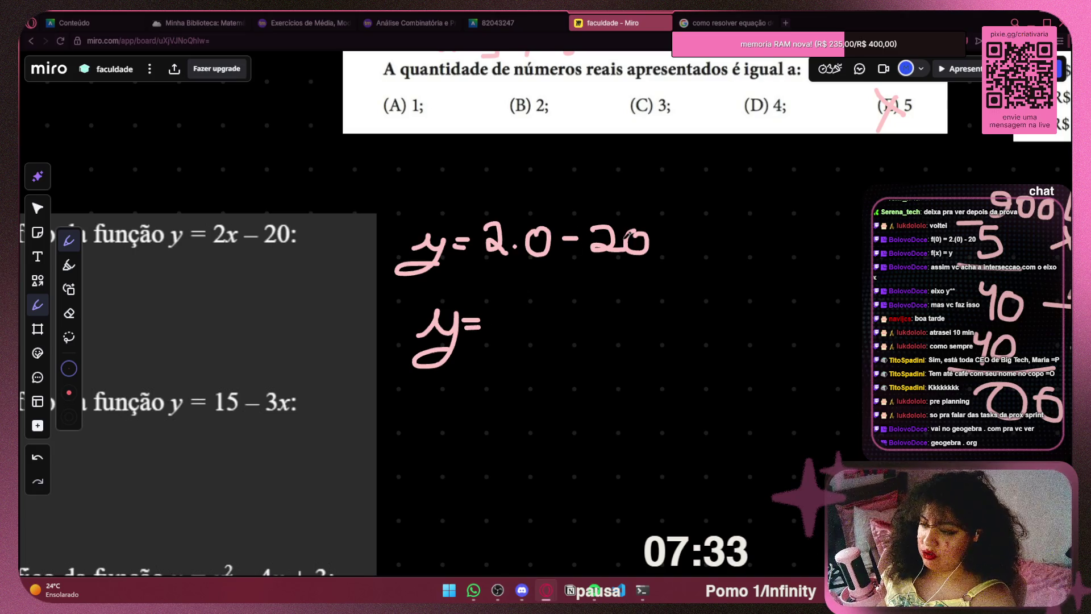
{"action": "mouse_move", "coordinate": [498, 322]}
{"action": "left_mouse_down"}
{"action": "mouse_move", "coordinate": [543, 328]}
{"action": "mouse_move", "coordinate": [541, 309]}
{"action": "mouse_move", "coordinate": [554, 337]}
{"action": "mouse_move", "coordinate": [571, 311]}
{"action": "left_mouse_up"}
{"action": "key", "text": "ctrl+z"}
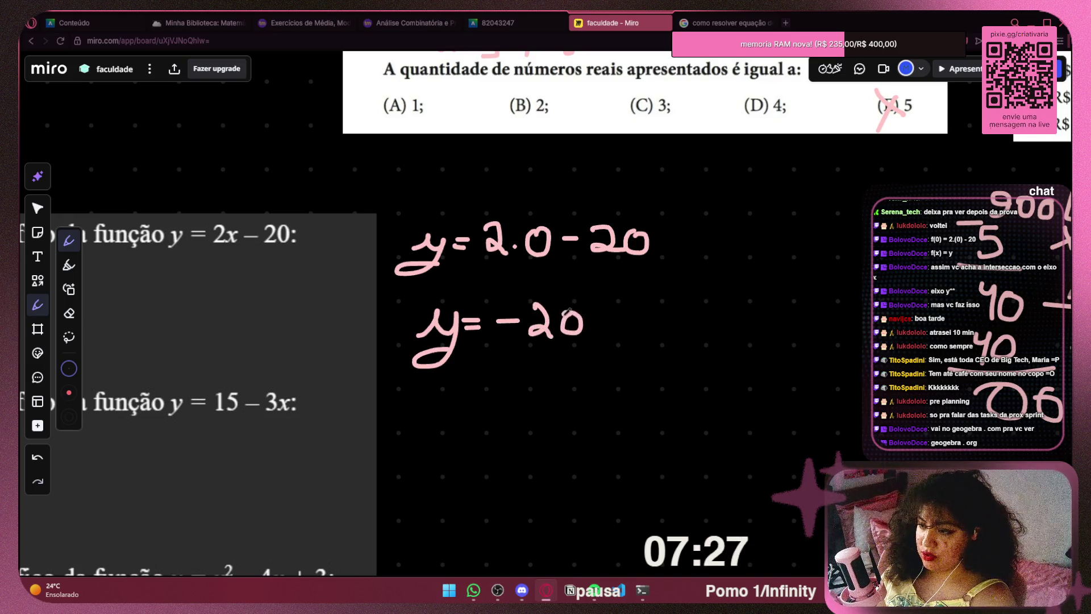
{"action": "mouse_move", "coordinate": [700, 312]}
{"action": "left_mouse_down"}
{"action": "mouse_move", "coordinate": [677, 171]}
{"action": "mouse_move", "coordinate": [655, 233]}
{"action": "mouse_move", "coordinate": [497, 311]}
{"action": "mouse_move", "coordinate": [607, 190]}
{"action": "left_mouse_up"}
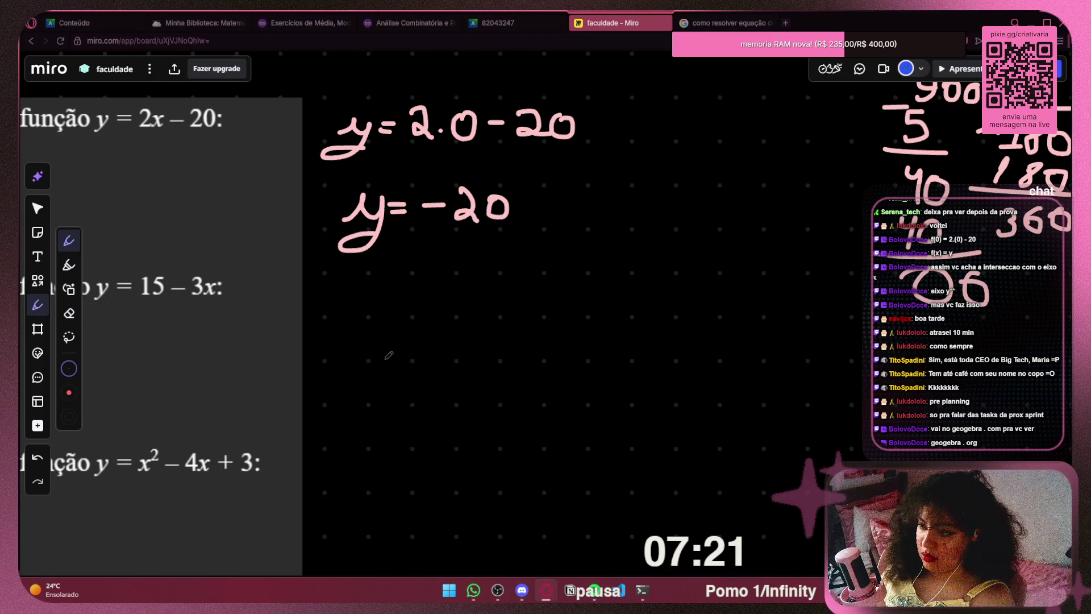
Write -20=2x-20 underneath y=-20
{"action": "left_click_drag", "start_coordinate": [346, 339], "coordinate": [372, 340]}
{"action": "mouse_move", "coordinate": [382, 332]}
{"action": "left_mouse_down"}
{"action": "mouse_move", "coordinate": [393, 329]}
{"action": "mouse_move", "coordinate": [380, 355]}
{"action": "mouse_move", "coordinate": [414, 355]}
{"action": "left_mouse_up"}
{"action": "mouse_move", "coordinate": [436, 332]}
{"action": "left_mouse_down"}
{"action": "mouse_move", "coordinate": [420, 344]}
{"action": "mouse_move", "coordinate": [439, 334]}
{"action": "mouse_move", "coordinate": [474, 344]}
{"action": "mouse_move", "coordinate": [490, 325]}
{"action": "mouse_move", "coordinate": [541, 351]}
{"action": "mouse_move", "coordinate": [519, 354]}
{"action": "mouse_move", "coordinate": [585, 326]}
{"action": "mouse_move", "coordinate": [600, 353]}
{"action": "mouse_move", "coordinate": [619, 328]}
{"action": "left_mouse_up"}
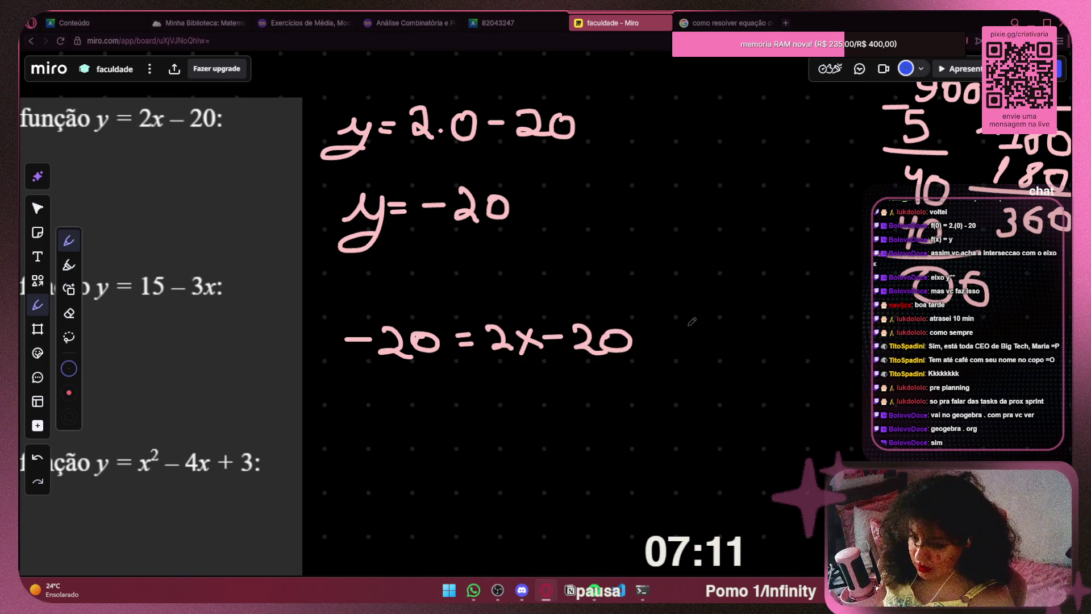
{"action": "scroll", "coordinate": [569, 319], "scroll_direction": "down", "scroll_amount": 2}
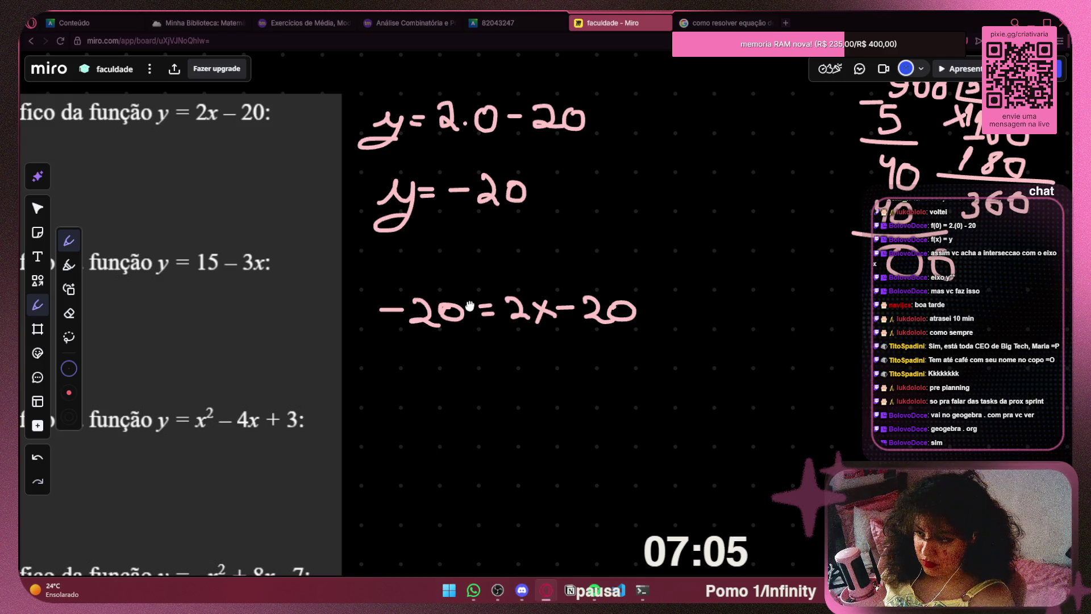
{"action": "mouse_move", "coordinate": [470, 306]}
{"action": "left_mouse_down"}
{"action": "mouse_move", "coordinate": [463, 261]}
{"action": "mouse_move", "coordinate": [457, 287]}
{"action": "mouse_move", "coordinate": [391, 269]}
{"action": "mouse_move", "coordinate": [400, 357]}
{"action": "left_mouse_up"}
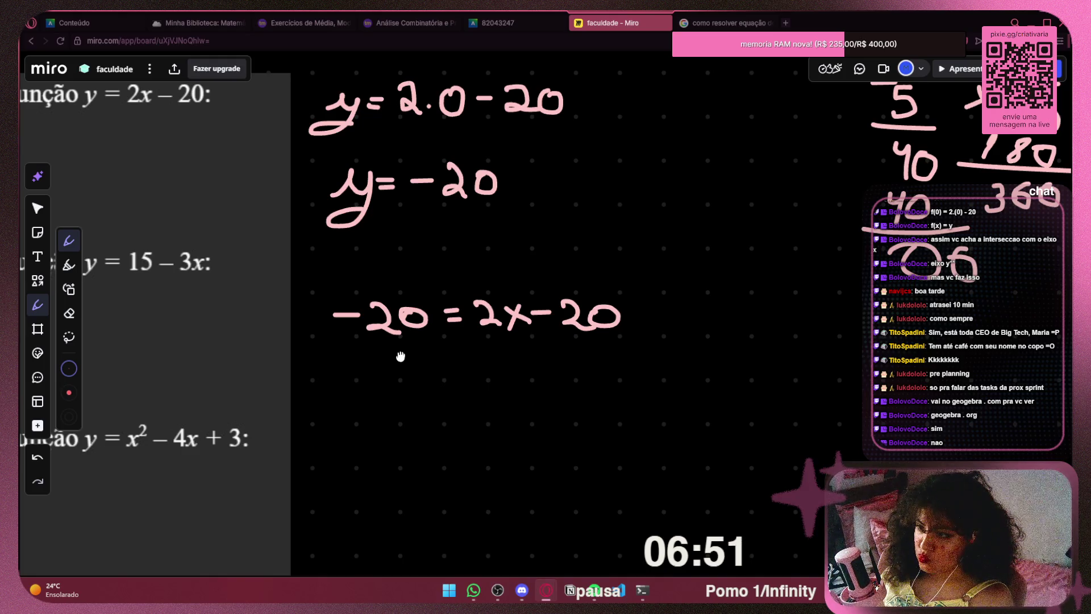
{"action": "left_click", "coordinate": [727, 23]}
Extend the Google query with 'com duas incógnitas' and run the search
{"action": "left_click", "coordinate": [324, 72]}
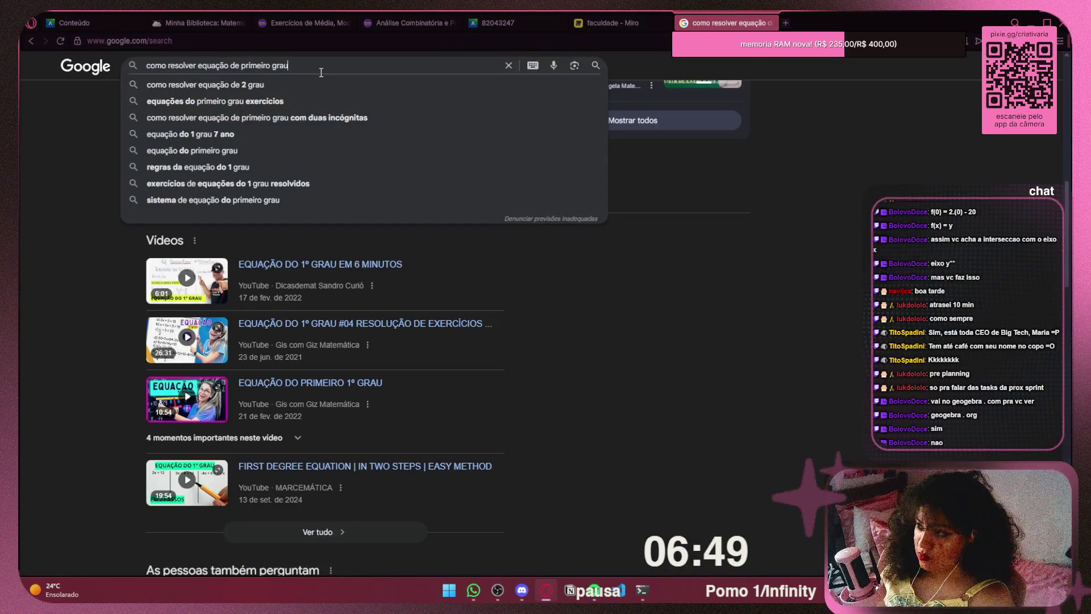
{"action": "type", "text": "com 2 inc"}
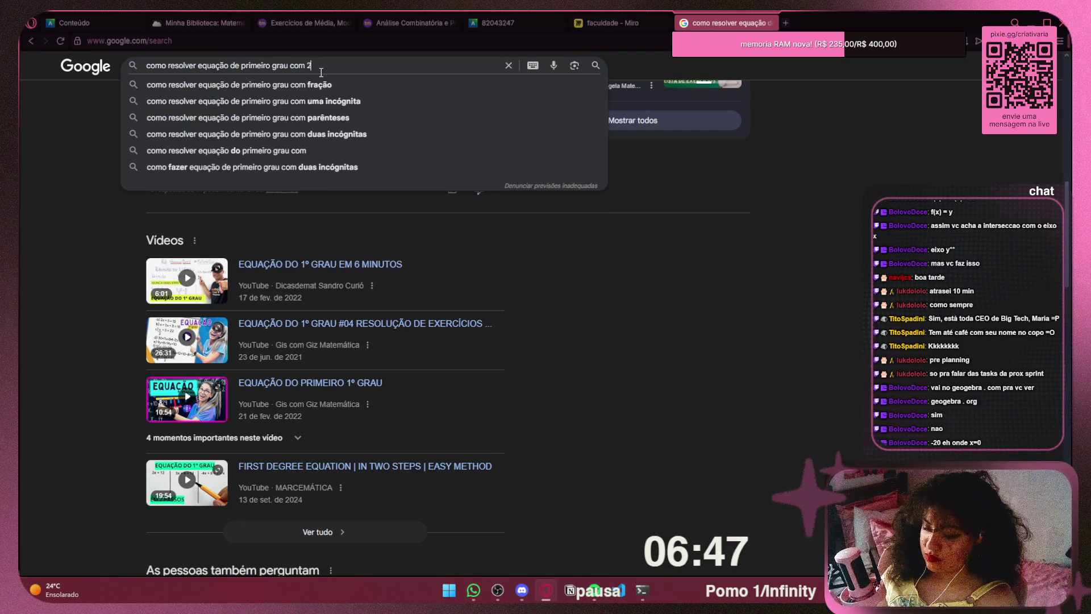
{"action": "key", "text": "Down"}
{"action": "key", "text": "Return"}
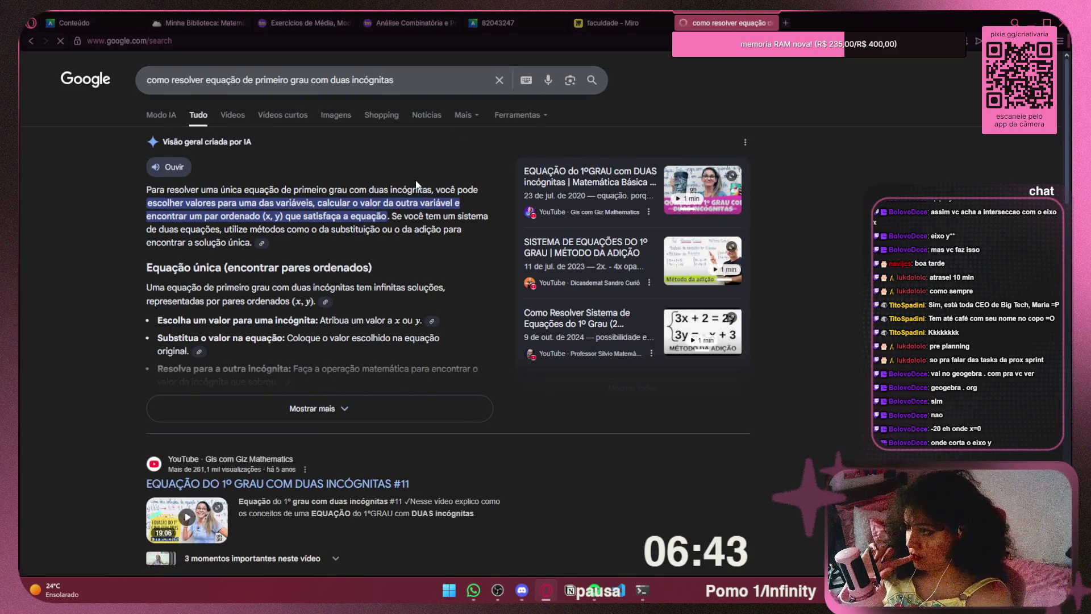
Expand the AI overview to read its full explanation
{"action": "left_click", "coordinate": [443, 407]}
{"action": "scroll", "coordinate": [461, 285], "scroll_direction": "down", "scroll_amount": 4}
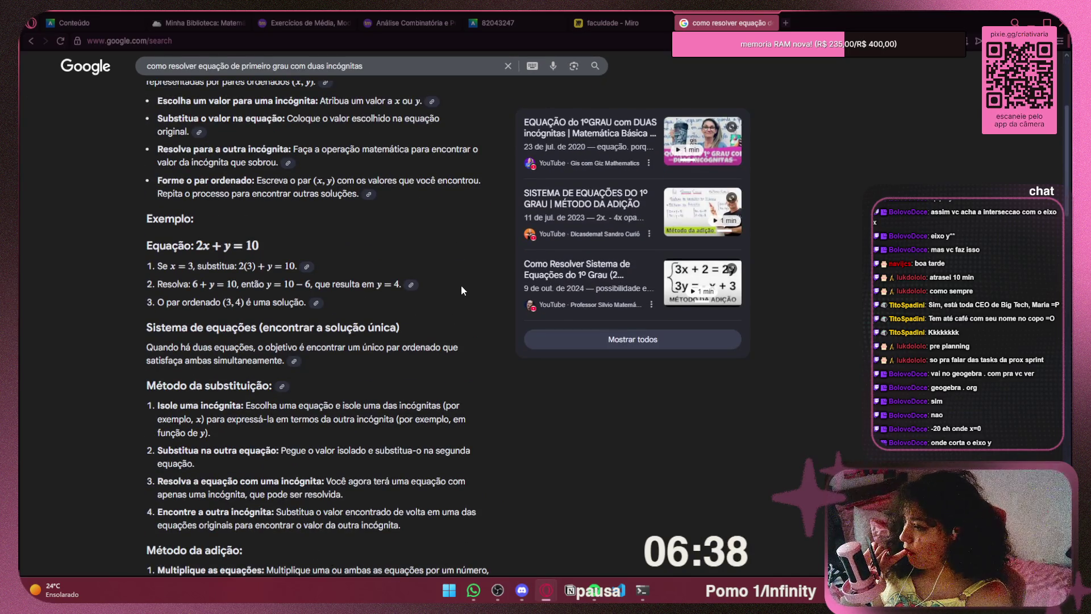
{"action": "left_click", "coordinate": [498, 23]}
{"action": "left_click", "coordinate": [393, 22]}
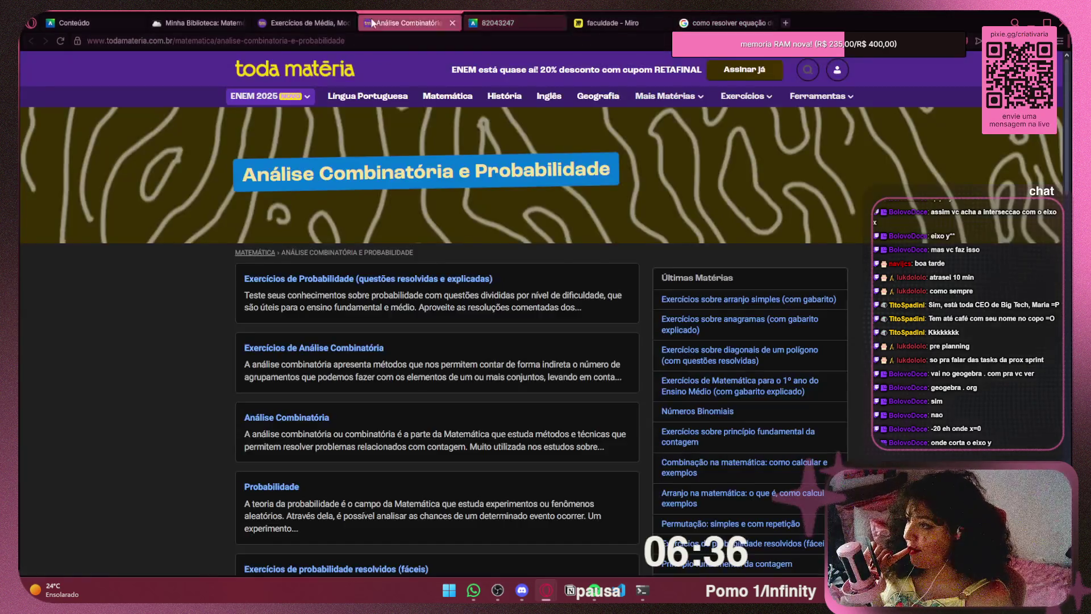
In the Minha Biblioteca reader, find Figures 8.3–8.4 graphing y = x + 2 over the real domain
{"action": "left_click", "coordinate": [304, 22]}
{"action": "left_click", "coordinate": [206, 25]}
{"action": "scroll", "coordinate": [823, 277], "scroll_direction": "up", "scroll_amount": 15}
{"action": "scroll", "coordinate": [824, 277], "scroll_direction": "up", "scroll_amount": 15}
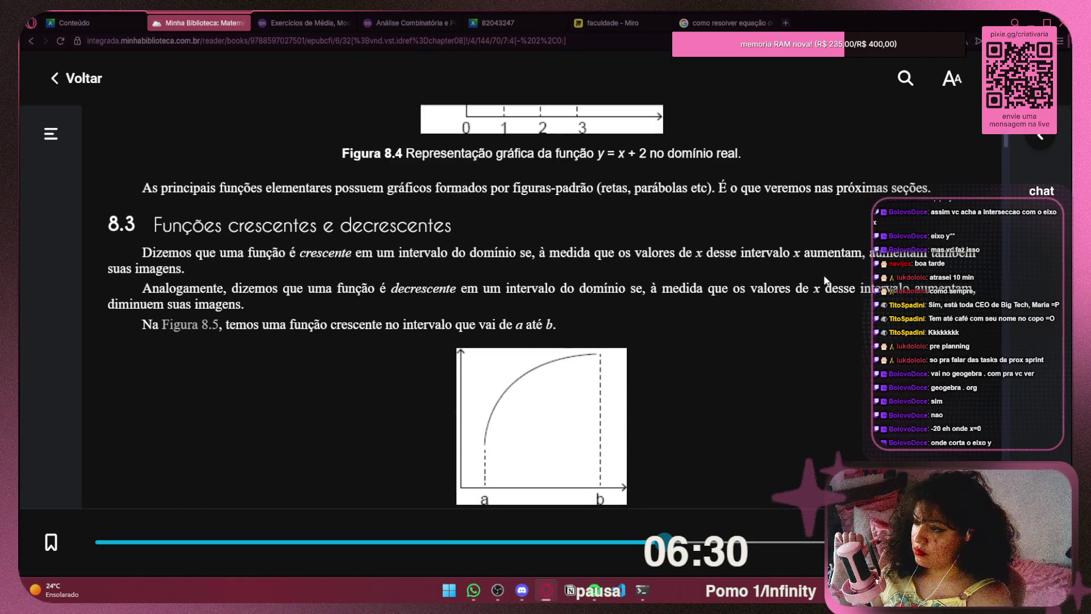
{"action": "scroll", "coordinate": [825, 280], "scroll_direction": "up", "scroll_amount": 12}
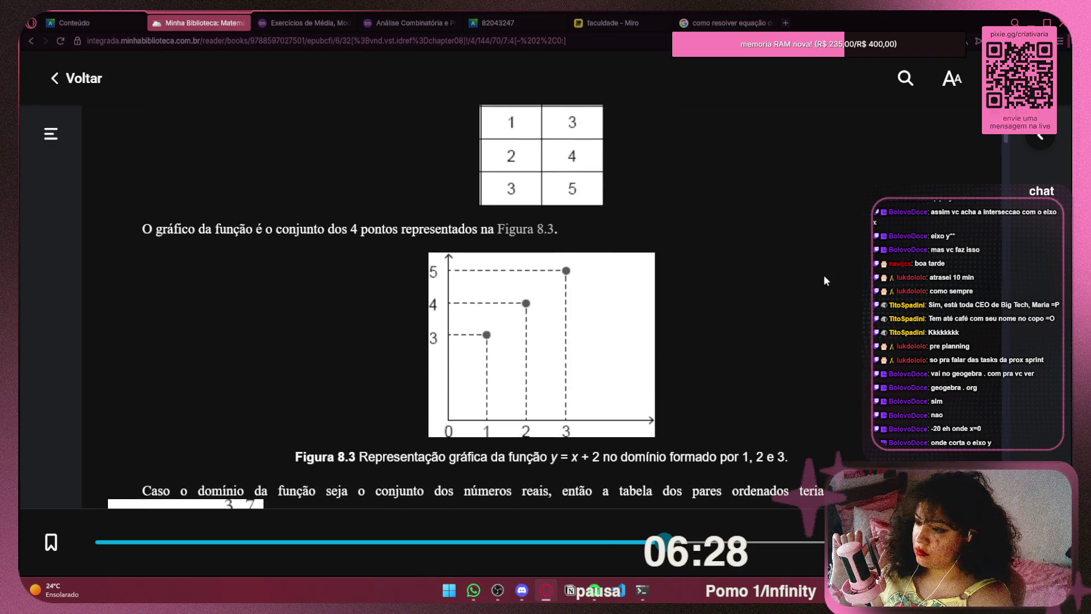
{"action": "scroll", "coordinate": [824, 277], "scroll_direction": "down", "scroll_amount": 2}
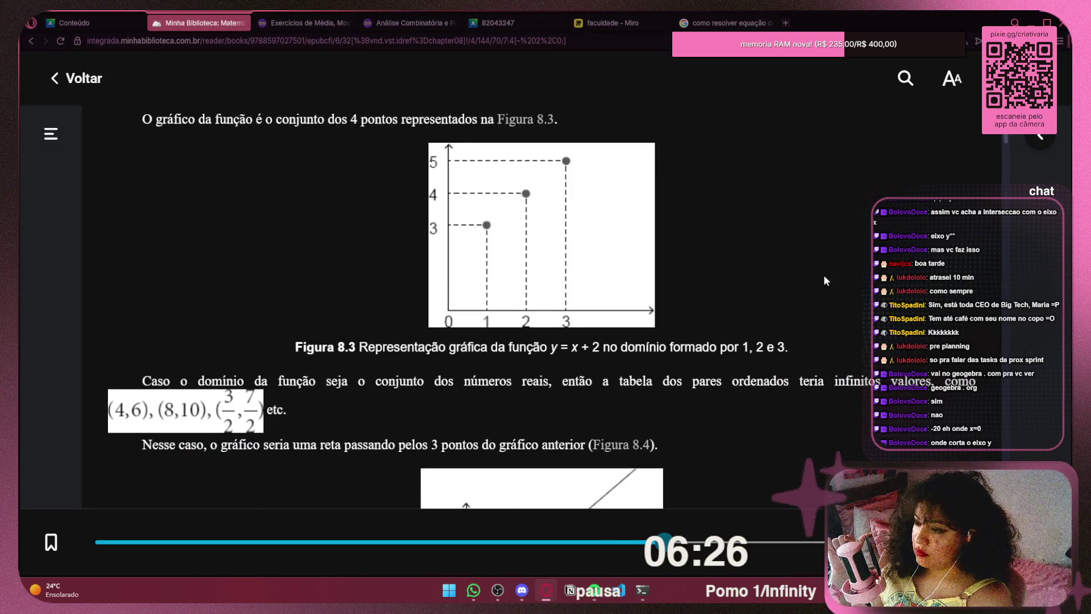
{"action": "scroll", "coordinate": [818, 277], "scroll_direction": "down", "scroll_amount": 2}
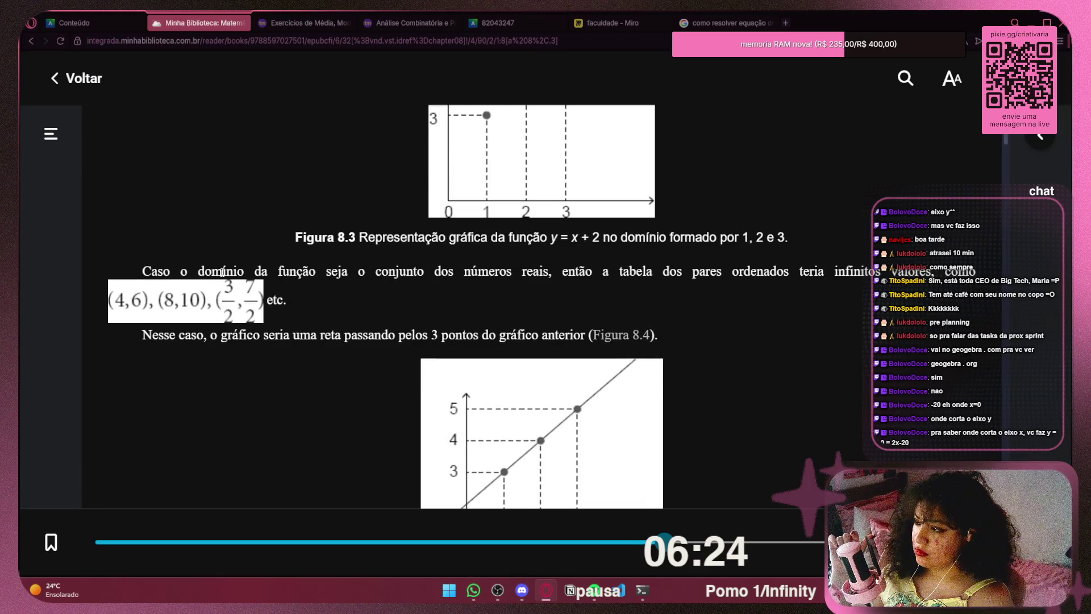
{"action": "mouse_move", "coordinate": [158, 268]}
{"action": "left_mouse_down"}
{"action": "mouse_move", "coordinate": [357, 270]}
{"action": "mouse_move", "coordinate": [491, 255]}
{"action": "mouse_move", "coordinate": [341, 281]}
{"action": "mouse_move", "coordinate": [307, 307]}
{"action": "left_mouse_up"}
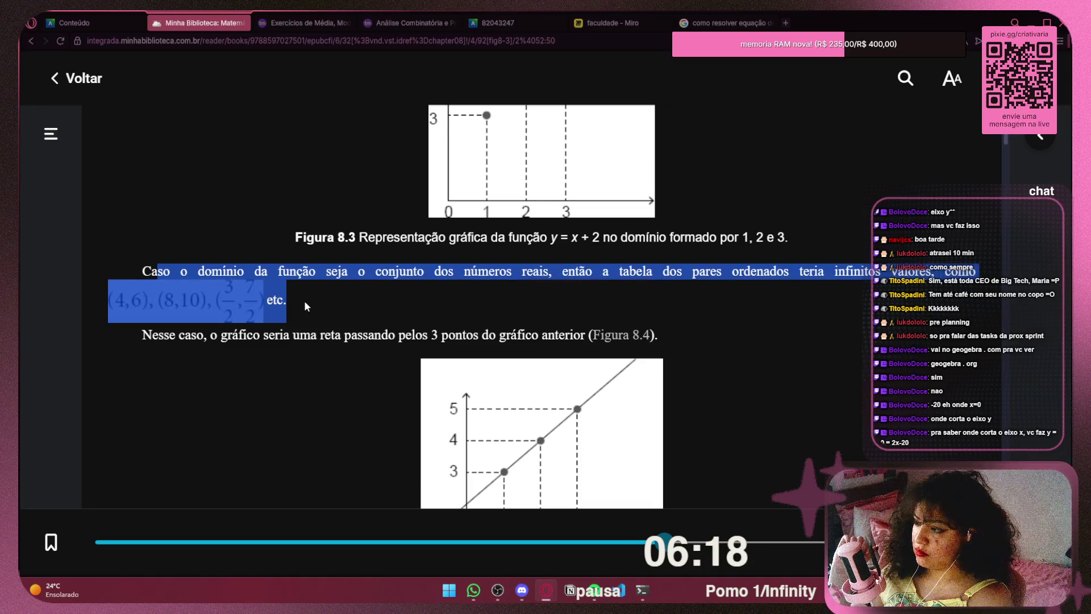
{"action": "left_click", "coordinate": [229, 292]}
{"action": "scroll", "coordinate": [230, 292], "scroll_direction": "down", "scroll_amount": 2}
{"action": "scroll", "coordinate": [230, 292], "scroll_direction": "down", "scroll_amount": 1}
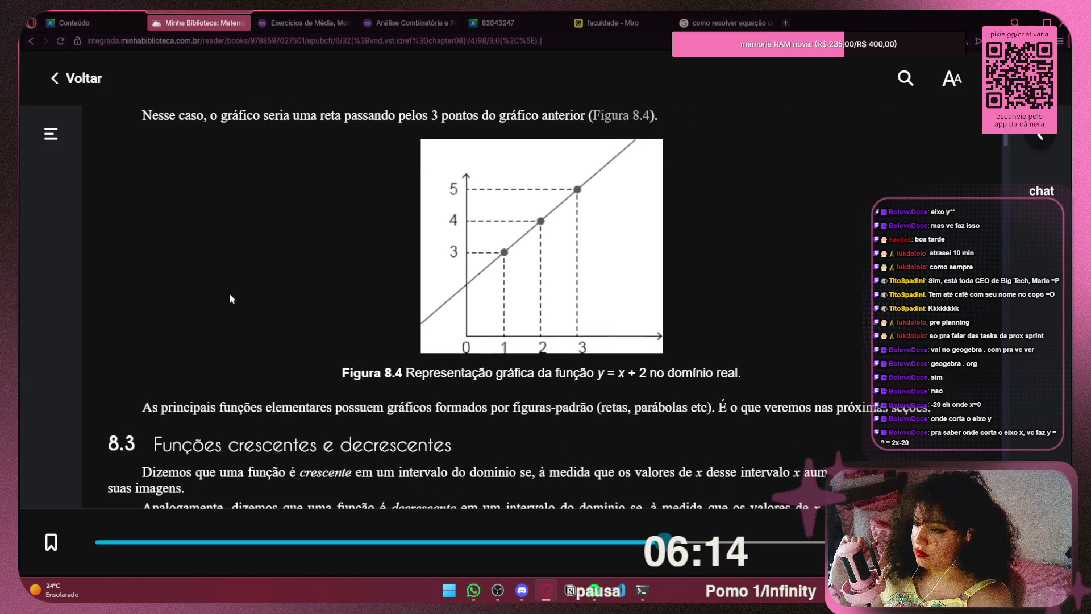
{"action": "scroll", "coordinate": [230, 295], "scroll_direction": "down", "scroll_amount": 1}
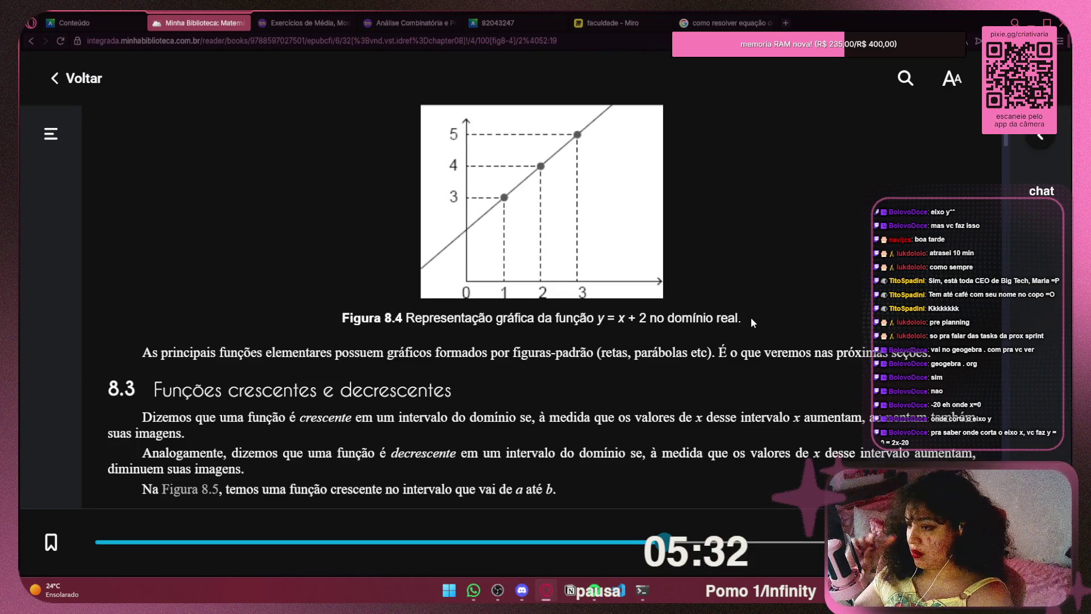
Scroll the e-book to question 9 on where y = 2x – 20 meets the axes
{"action": "left_click_drag", "start_coordinate": [751, 317], "coordinate": [384, 318]}
{"action": "left_click", "coordinate": [862, 296]}
{"action": "scroll", "coordinate": [862, 295], "scroll_direction": "down", "scroll_amount": 15}
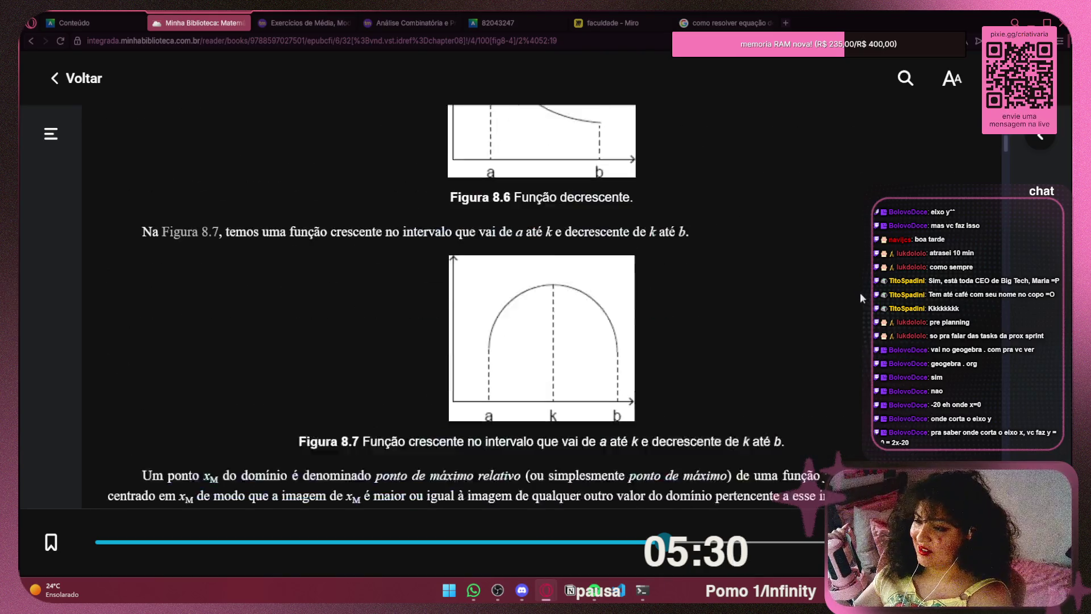
{"action": "scroll", "coordinate": [855, 295], "scroll_direction": "up", "scroll_amount": 7}
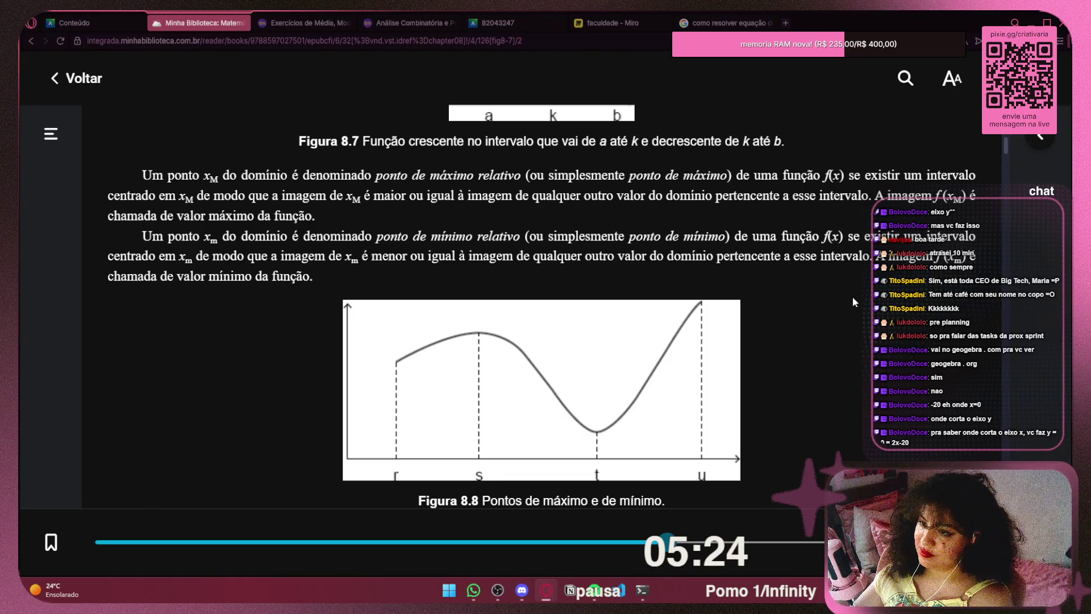
{"action": "scroll", "coordinate": [852, 297], "scroll_direction": "down", "scroll_amount": 10}
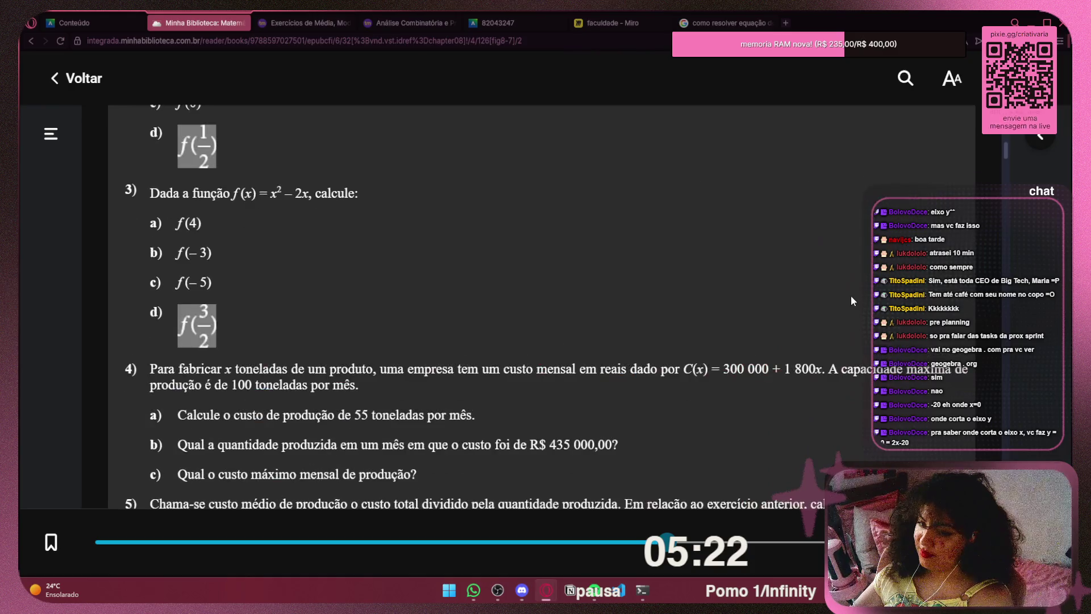
{"action": "scroll", "coordinate": [851, 296], "scroll_direction": "down", "scroll_amount": 15}
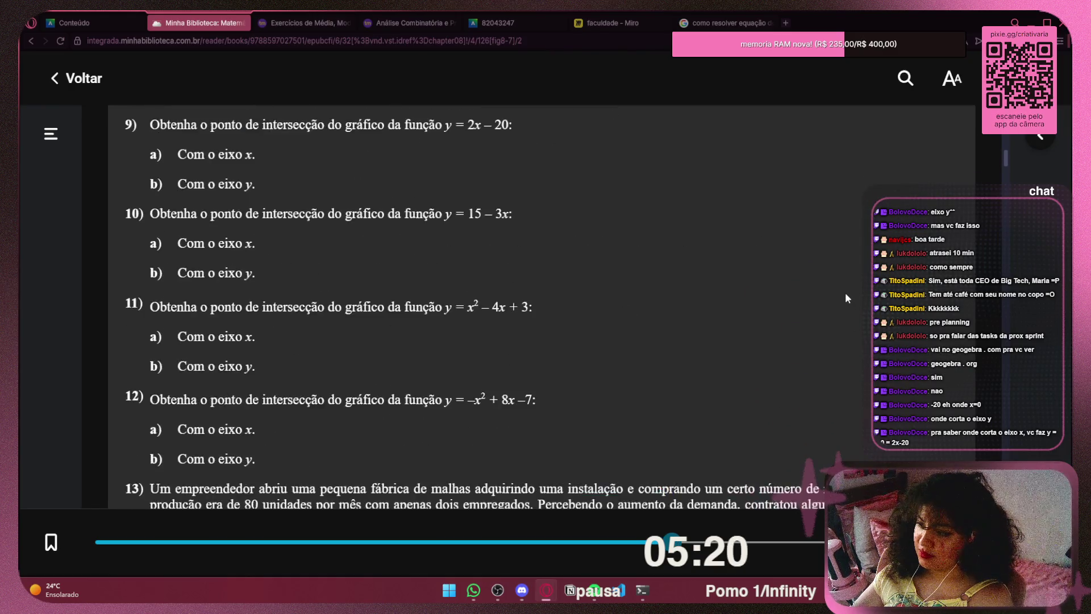
{"action": "scroll", "coordinate": [845, 292], "scroll_direction": "up", "scroll_amount": 5}
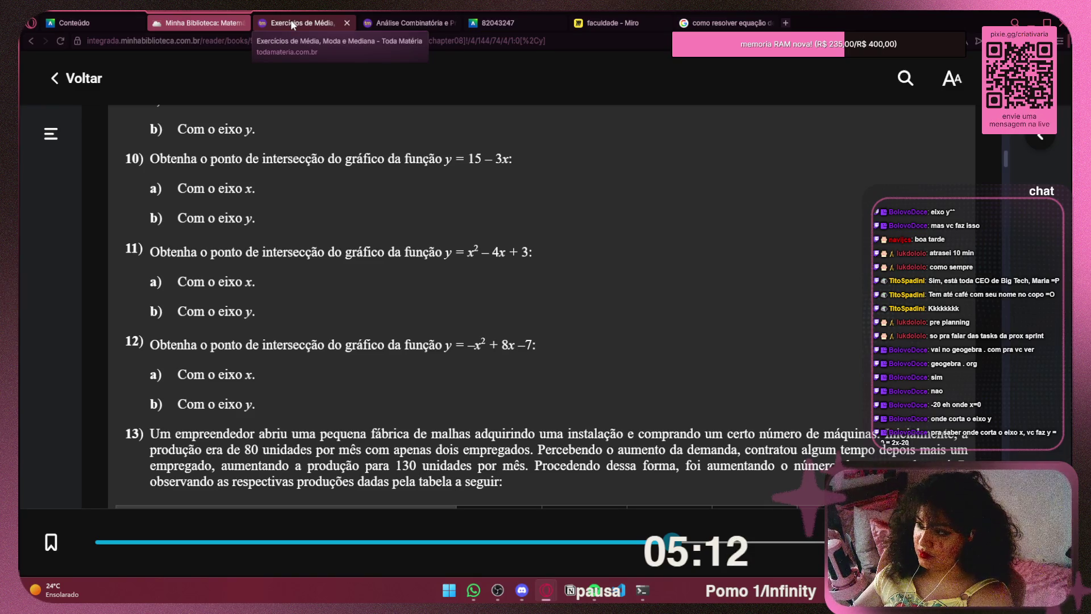
{"action": "scroll", "coordinate": [314, 172], "scroll_direction": "up", "scroll_amount": 2}
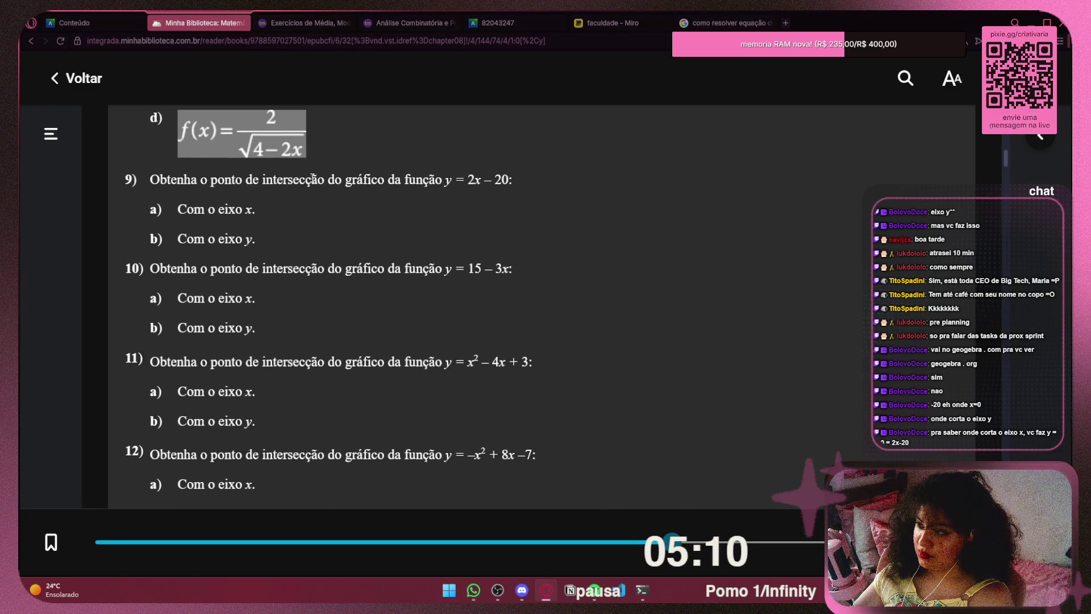
{"action": "left_click_drag", "start_coordinate": [191, 178], "coordinate": [285, 176]}
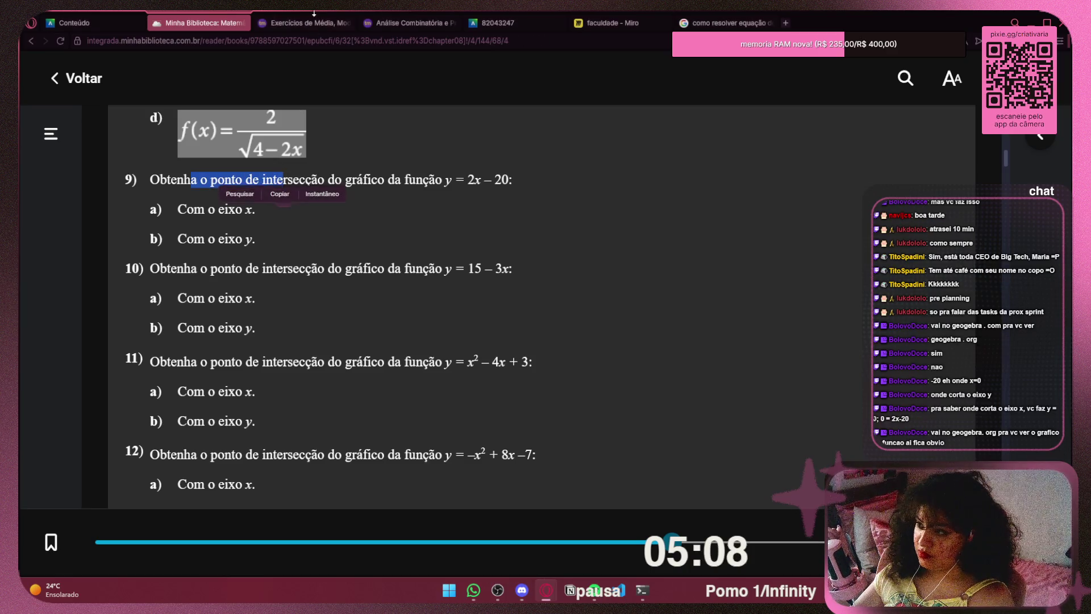
{"action": "left_click", "coordinate": [366, 111]}
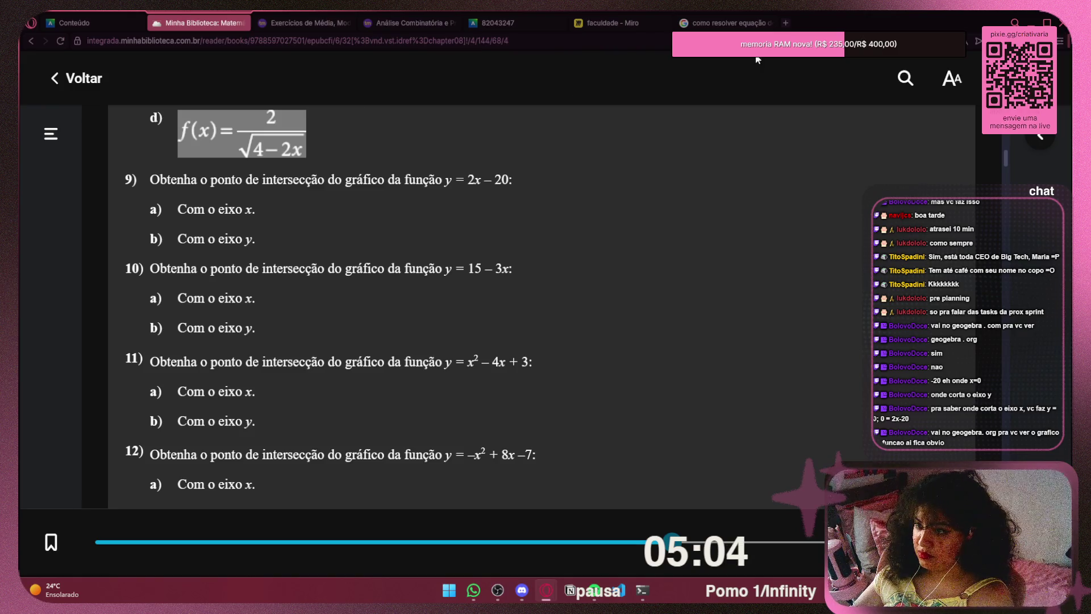
In a new tab, search for geogebra.org and open the GeoGebra site
{"action": "key", "text": "ctrl+t"}
{"action": "type", "text": "geo"}
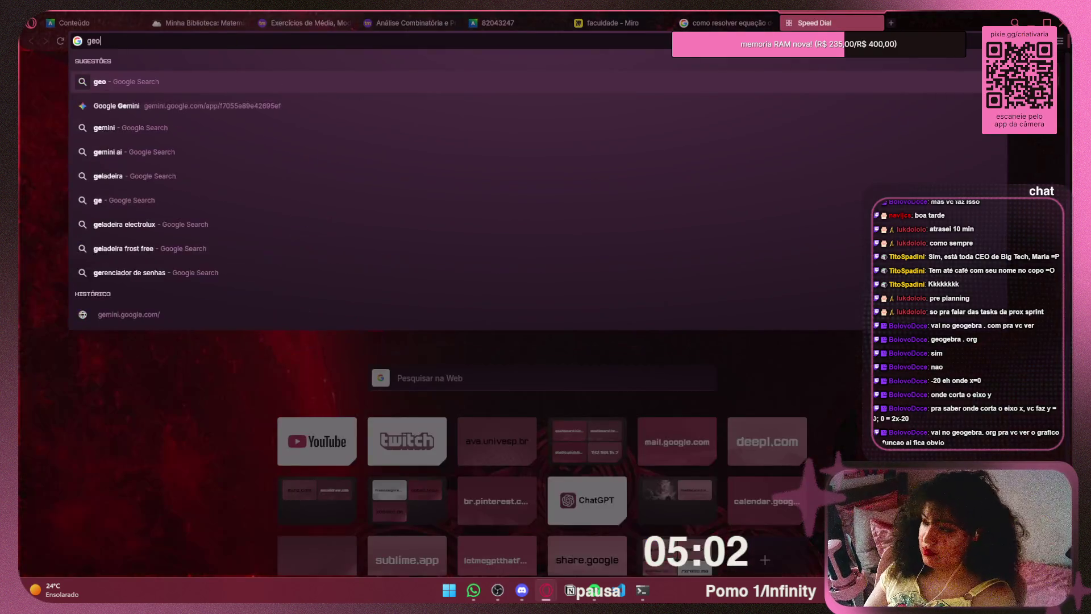
{"action": "type", "text": "gr"}
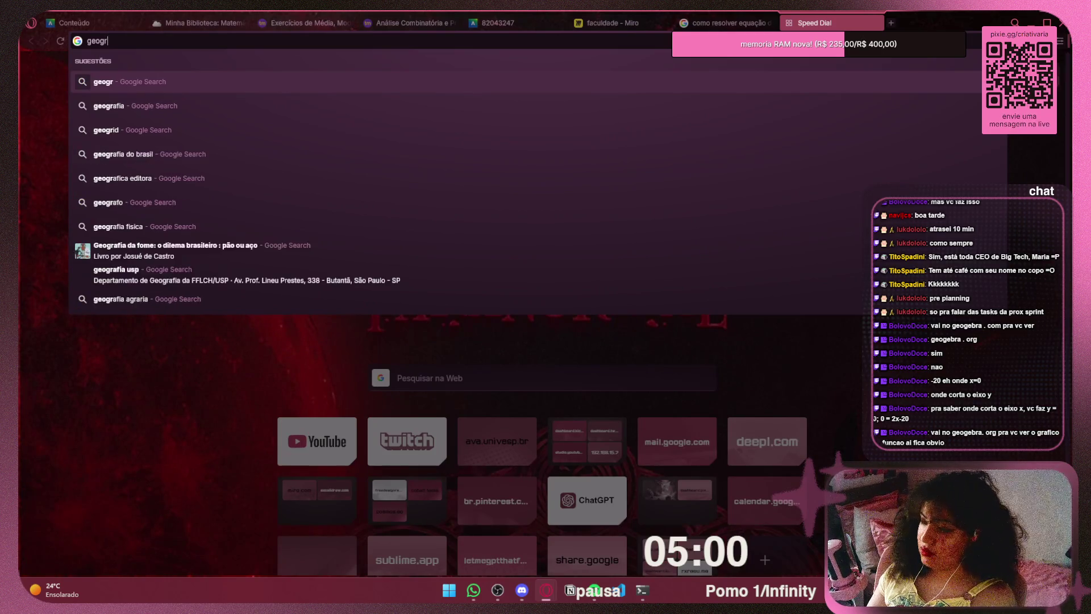
{"action": "key", "text": "BackSpace"}
{"action": "type", "text": "ebra"}
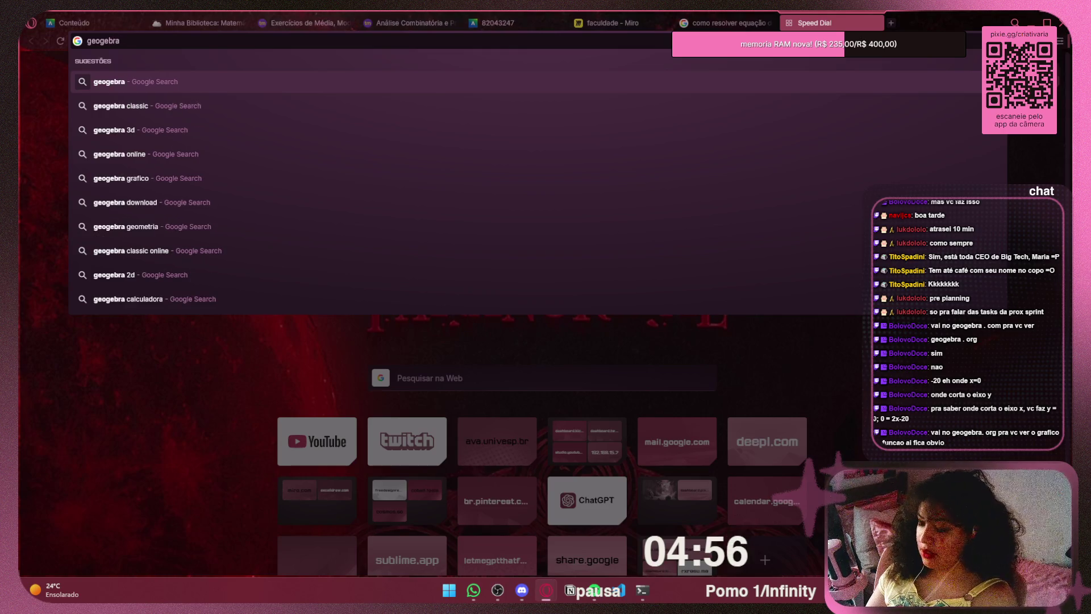
{"action": "type", "text": ".org"}
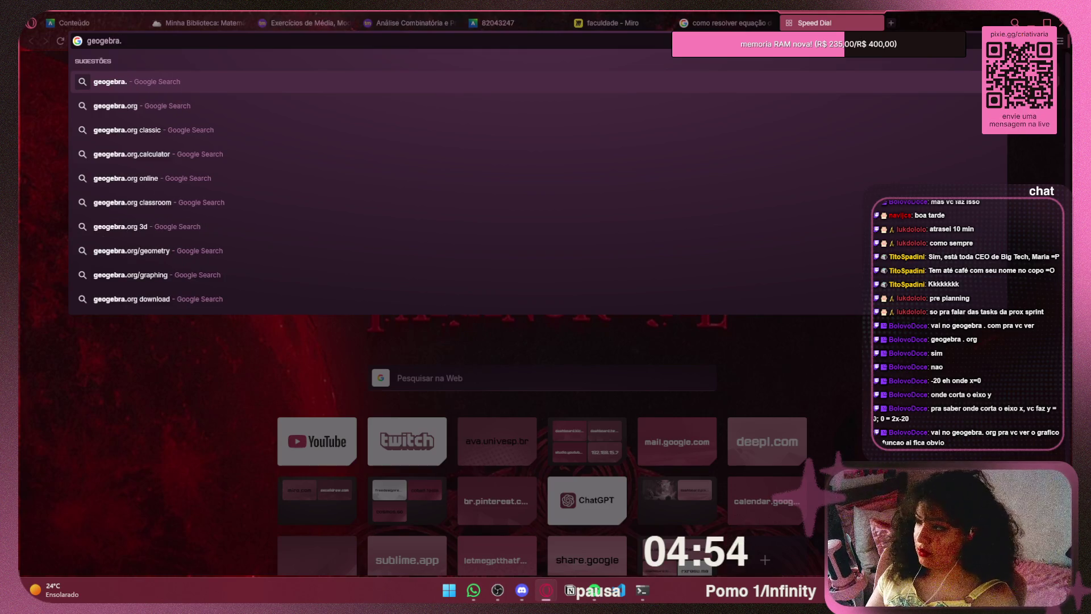
{"action": "key", "text": "Return"}
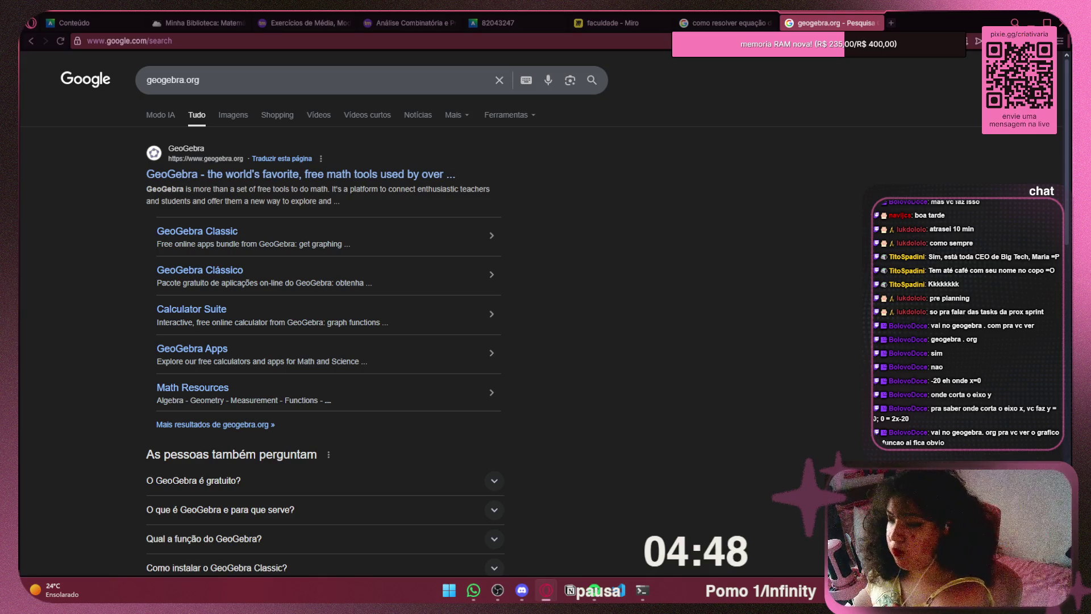
{"action": "left_click", "coordinate": [320, 174]}
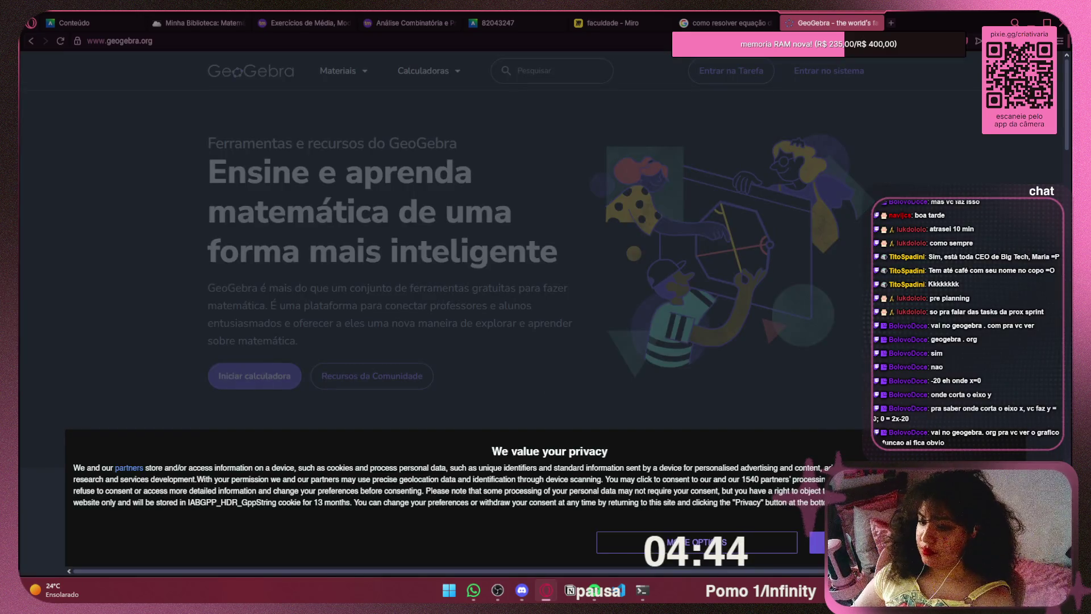
Dismiss the privacy notice, open the graphing calculator and enter y = 2x − 20
{"action": "left_click", "coordinate": [770, 501]}
{"action": "left_click", "coordinate": [278, 377]}
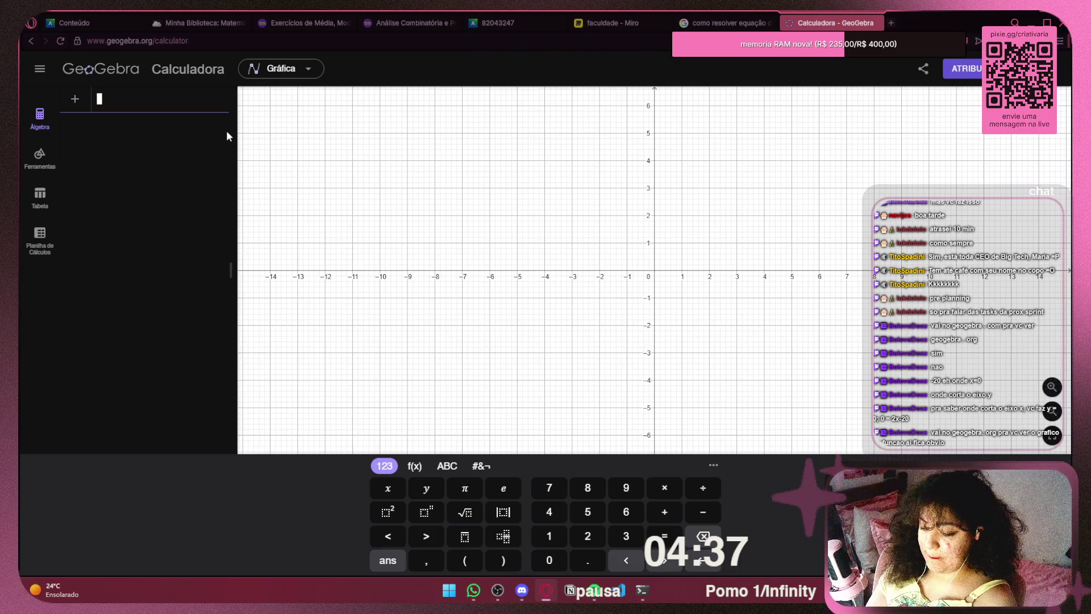
{"action": "type", "text": "y = "}
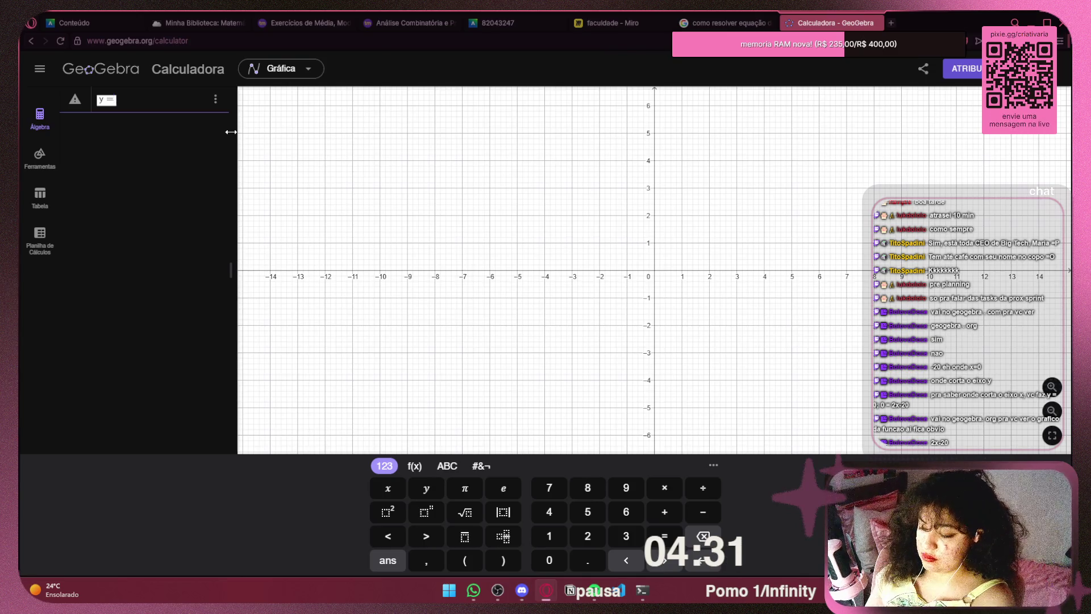
{"action": "type", "text": "2x − 20"}
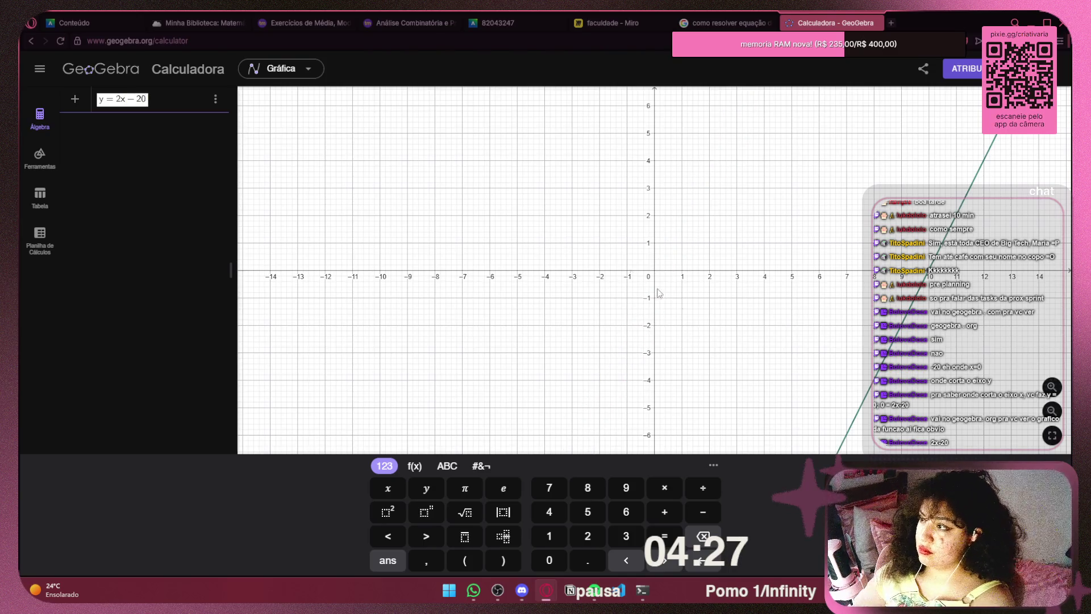
Show the line's y-axis crossing at (0, -20), then return to the Miro board
{"action": "left_click_drag", "start_coordinate": [699, 370], "coordinate": [614, 165]}
{"action": "left_click_drag", "start_coordinate": [682, 372], "coordinate": [683, 129]}
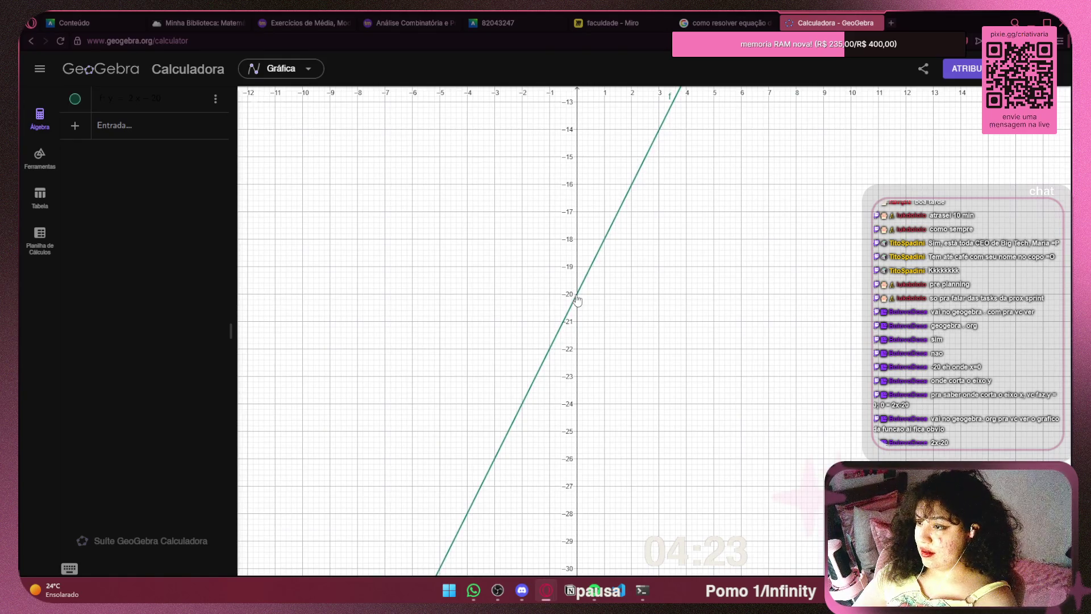
{"action": "left_click", "coordinate": [574, 294]}
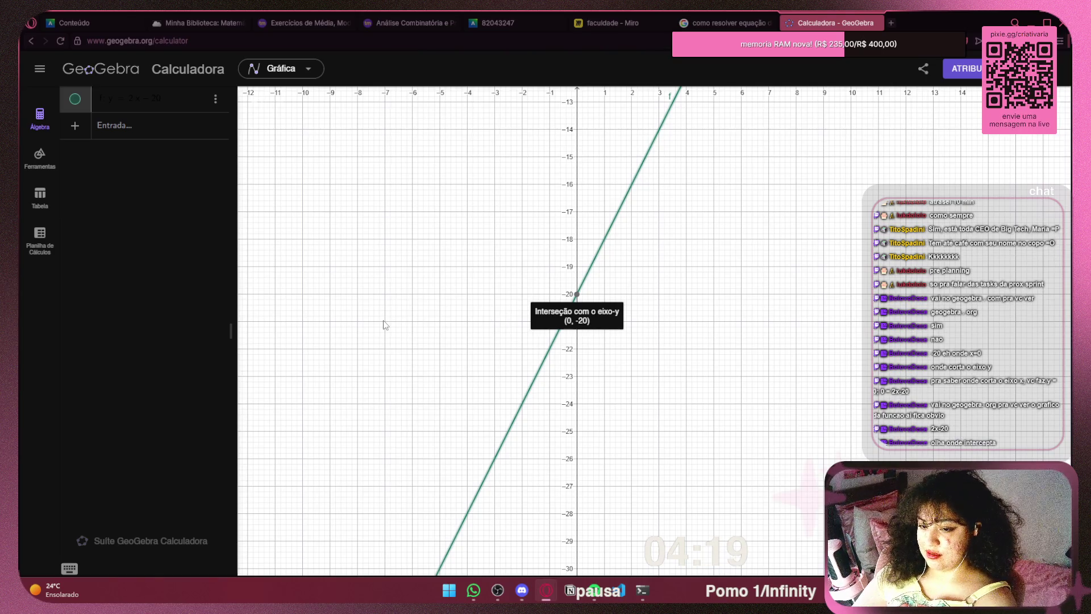
{"action": "scroll", "coordinate": [623, 307], "scroll_direction": "up", "scroll_amount": 3}
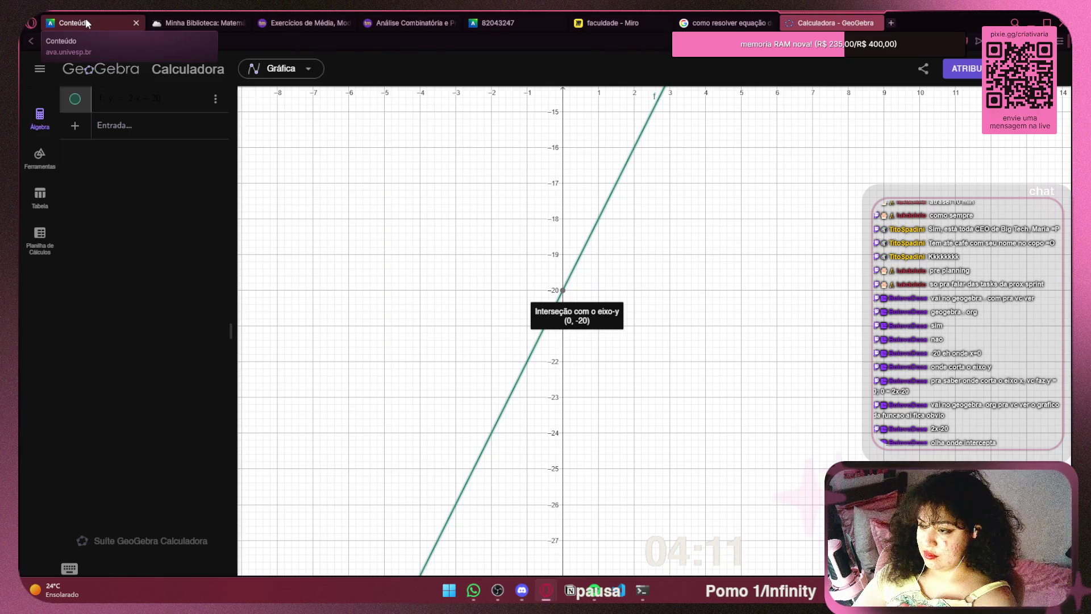
{"action": "left_click", "coordinate": [711, 23]}
{"action": "left_click", "coordinate": [614, 23]}
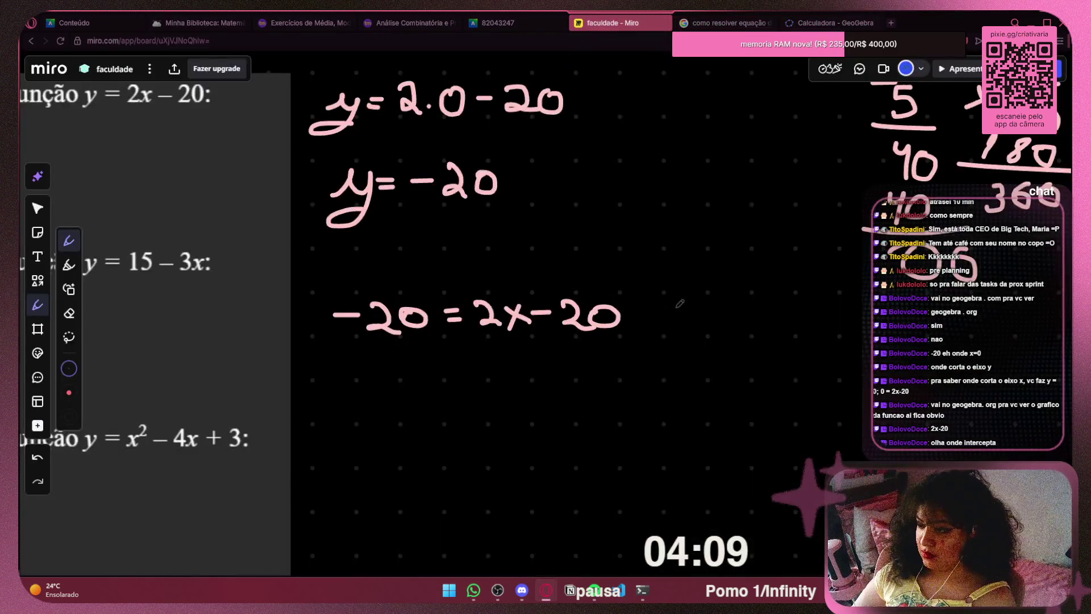
Point out y = -20 with the laser and delete the handwritten -20 = 2x - 20
{"action": "scroll", "coordinate": [597, 288], "scroll_direction": "right", "scroll_amount": 3}
{"action": "scroll", "coordinate": [512, 273], "scroll_direction": "down", "scroll_amount": 3}
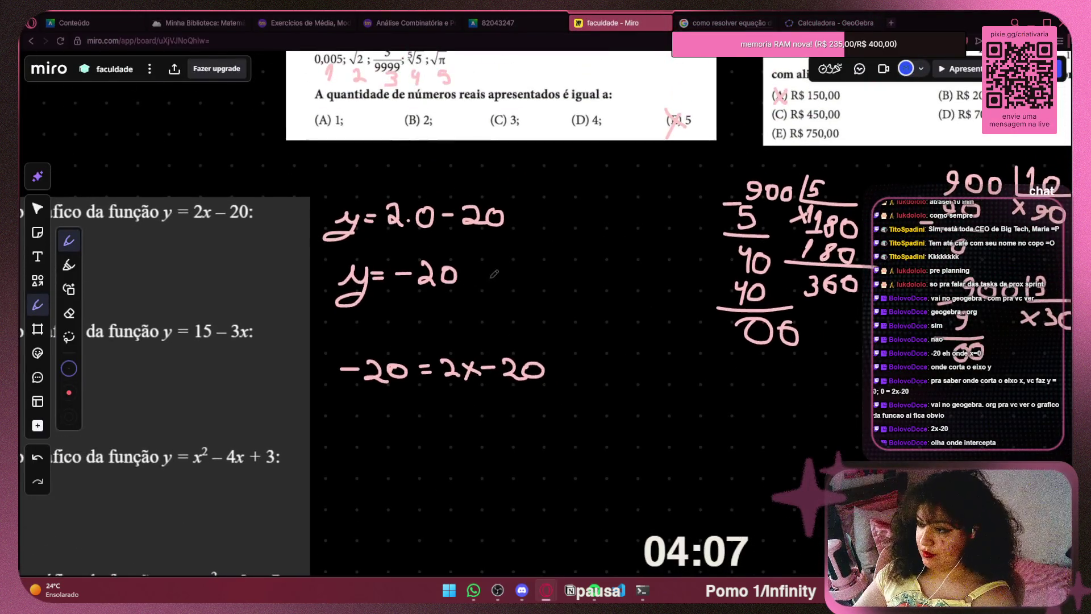
{"action": "mouse_move", "coordinate": [481, 260]}
{"action": "left_mouse_down"}
{"action": "mouse_move", "coordinate": [398, 333]}
{"action": "mouse_move", "coordinate": [500, 259]}
{"action": "left_mouse_up"}
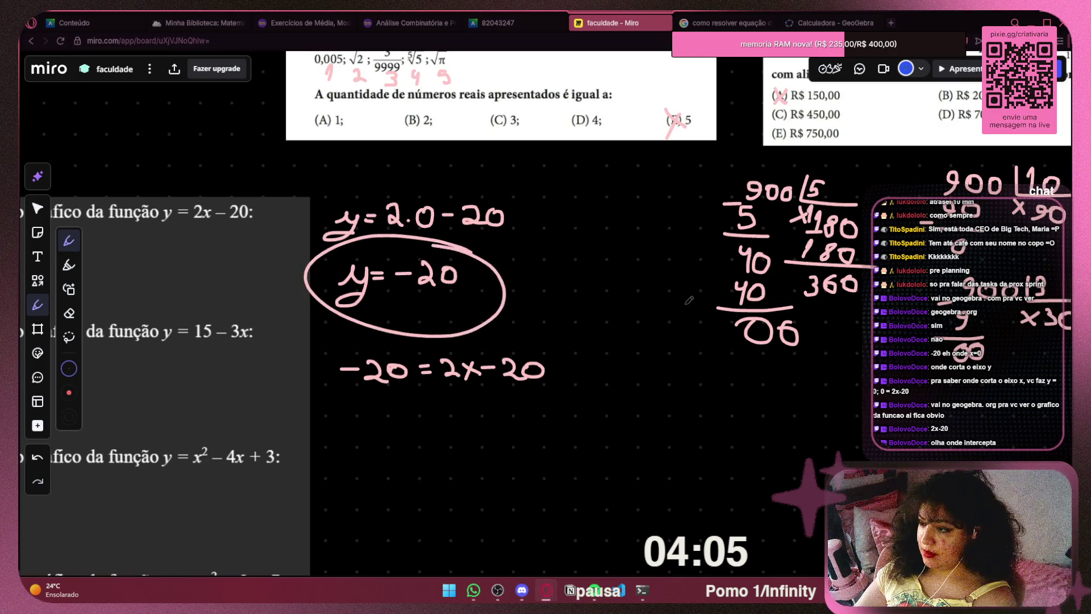
{"action": "scroll", "coordinate": [468, 202], "scroll_direction": "left", "scroll_amount": 5}
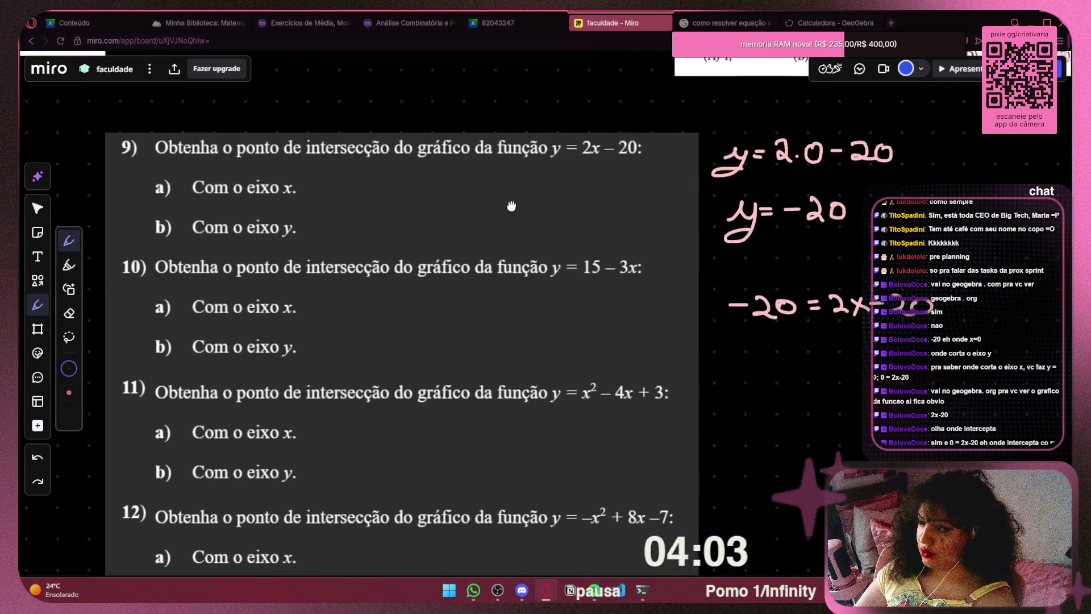
{"action": "scroll", "coordinate": [580, 207], "scroll_direction": "right", "scroll_amount": 4}
{"action": "left_click", "coordinate": [38, 208]}
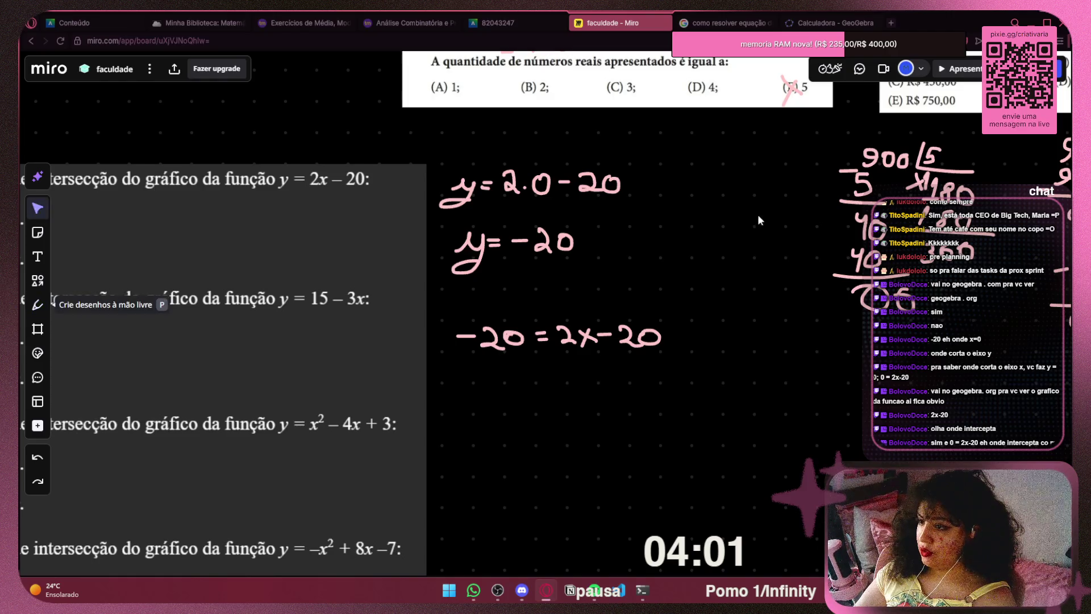
{"action": "left_click_drag", "start_coordinate": [690, 325], "coordinate": [490, 364]}
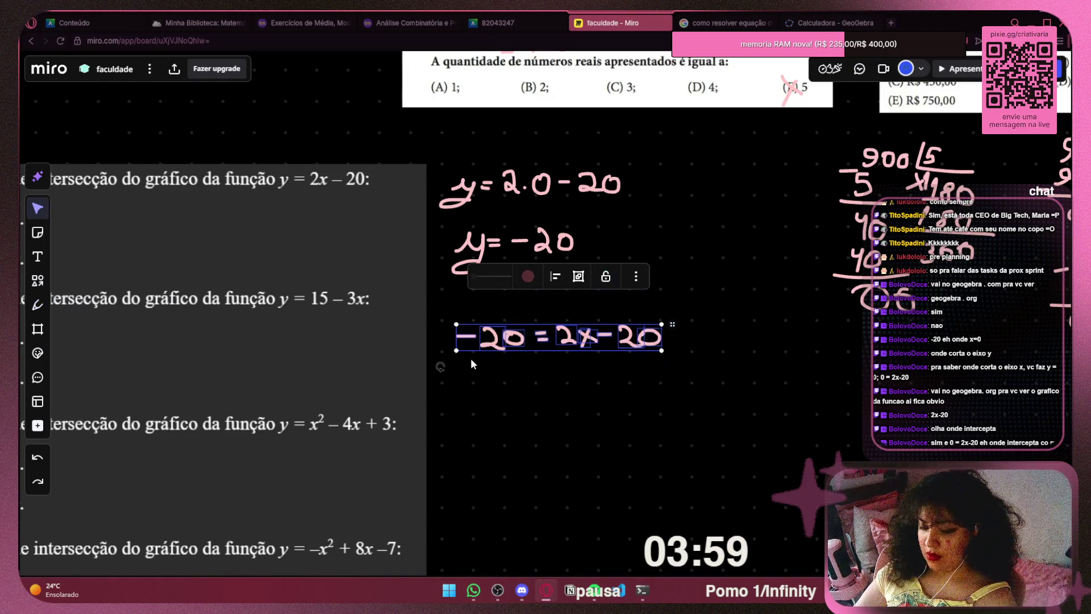
{"action": "key", "text": "Delete"}
Copy y = 2.0 - 20 beneath y = -20 and select the 0 in the copy
{"action": "mouse_move", "coordinate": [650, 152]}
{"action": "left_mouse_down"}
{"action": "mouse_move", "coordinate": [616, 210]}
{"action": "mouse_move", "coordinate": [439, 214]}
{"action": "left_mouse_up"}
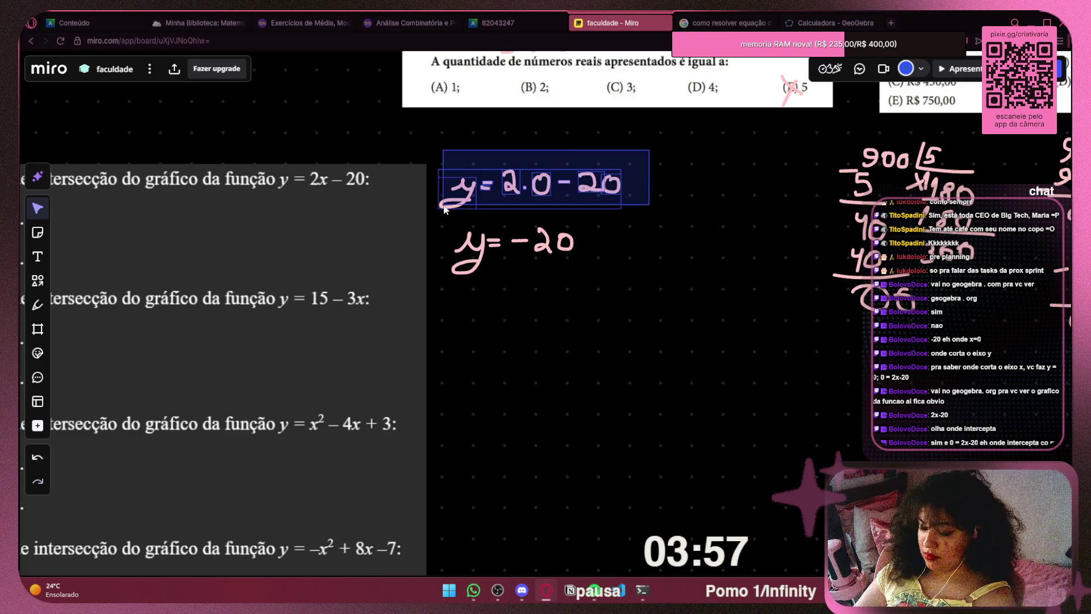
{"action": "mouse_move", "coordinate": [609, 182]}
{"action": "left_mouse_down"}
{"action": "mouse_move", "coordinate": [523, 197]}
{"action": "mouse_move", "coordinate": [613, 337]}
{"action": "mouse_move", "coordinate": [610, 325]}
{"action": "left_mouse_up"}
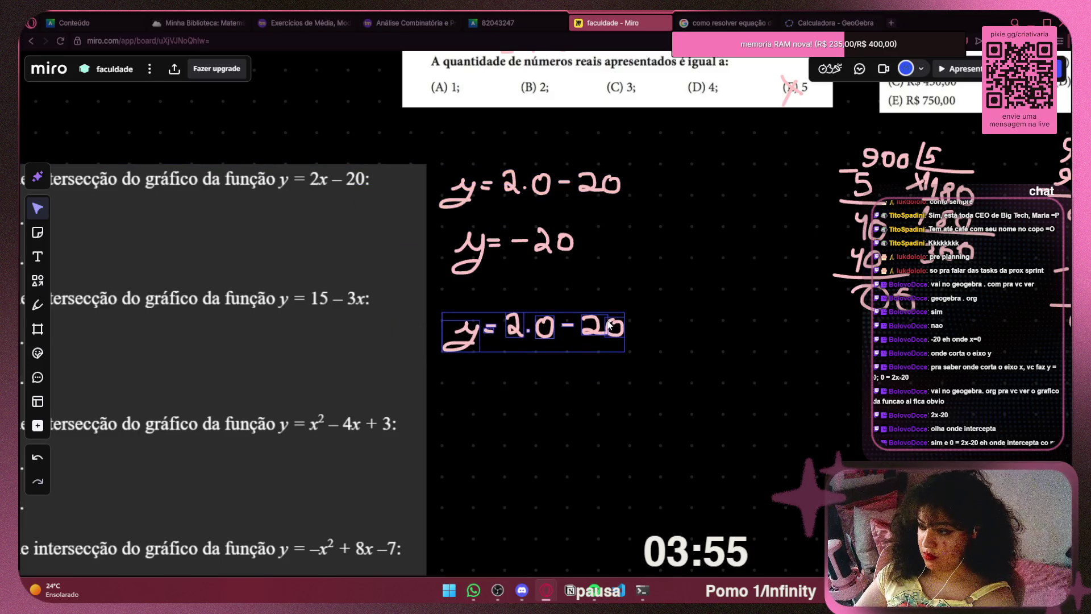
{"action": "scroll", "coordinate": [478, 344], "scroll_direction": "up", "scroll_amount": 2}
{"action": "left_click", "coordinate": [507, 375]}
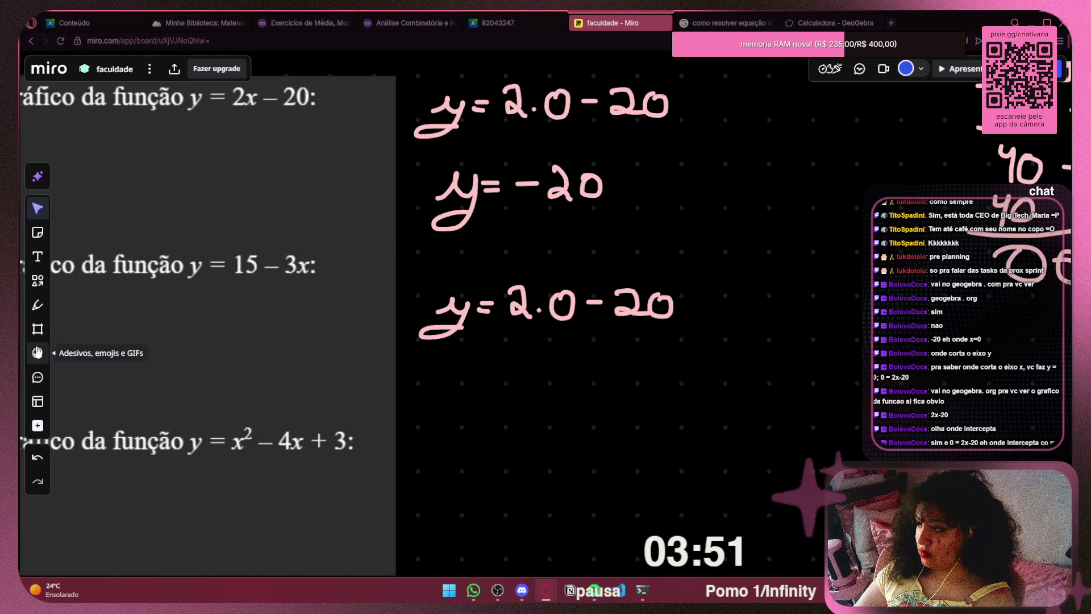
{"action": "left_click", "coordinate": [560, 310]}
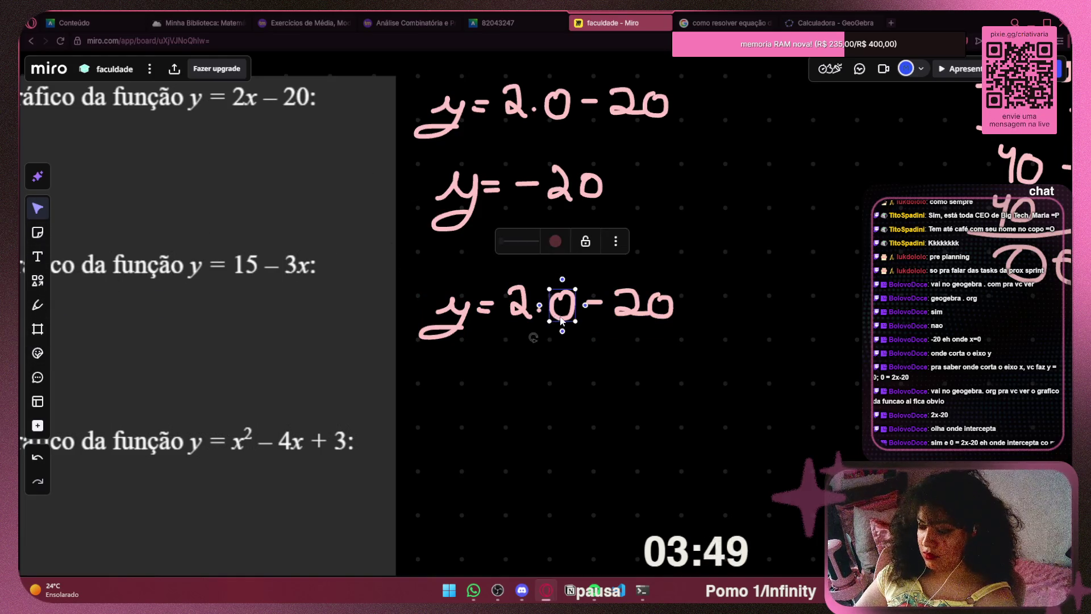
Turn the copied equation into 0 = 2.x - 20 by swapping the 0 for x and y for 0
{"action": "key", "text": "Delete"}
{"action": "left_click", "coordinate": [37, 304]}
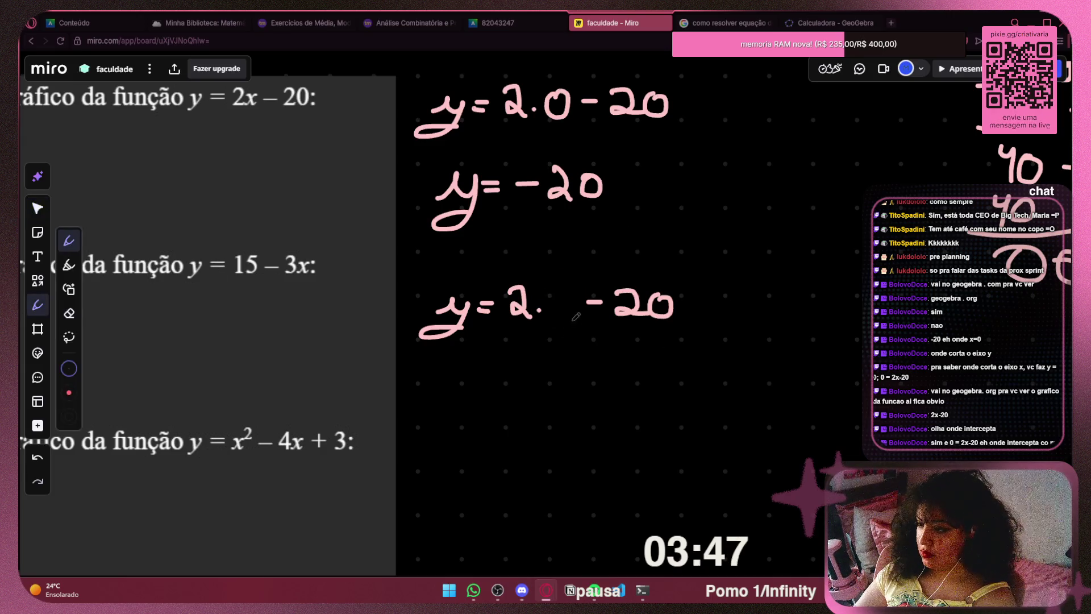
{"action": "left_click_drag", "start_coordinate": [543, 291], "coordinate": [570, 312]}
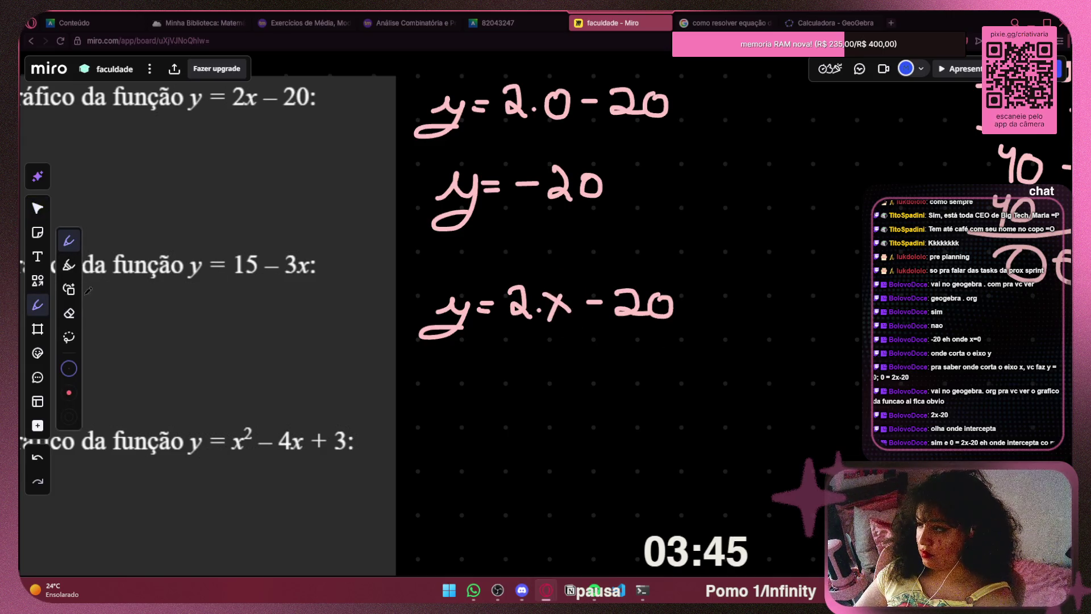
{"action": "left_click", "coordinate": [37, 208]}
{"action": "left_click", "coordinate": [436, 339]}
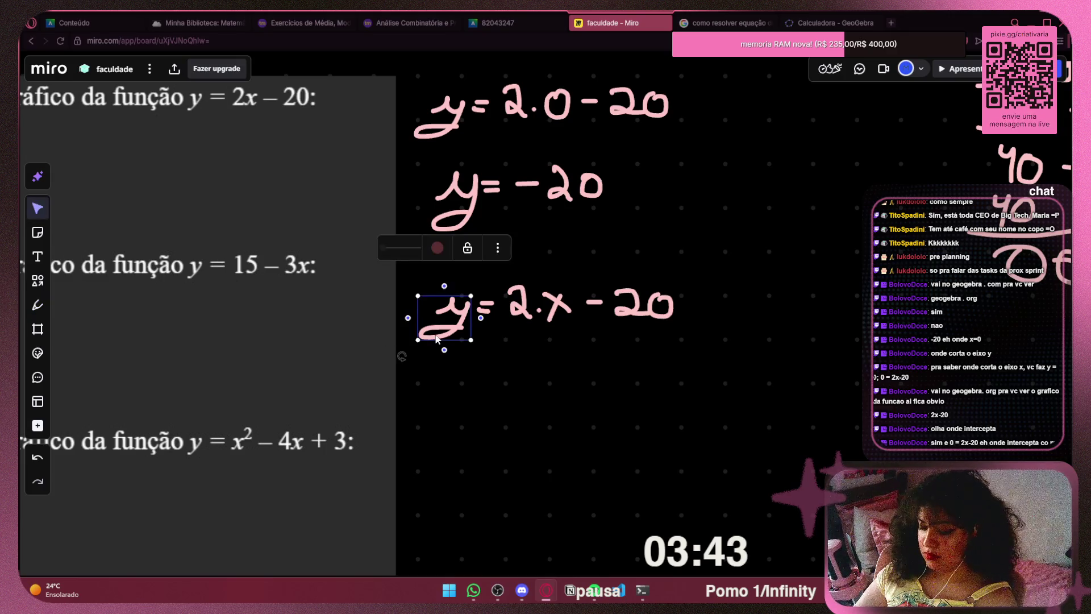
{"action": "key", "text": "Delete"}
{"action": "left_click", "coordinate": [38, 305]}
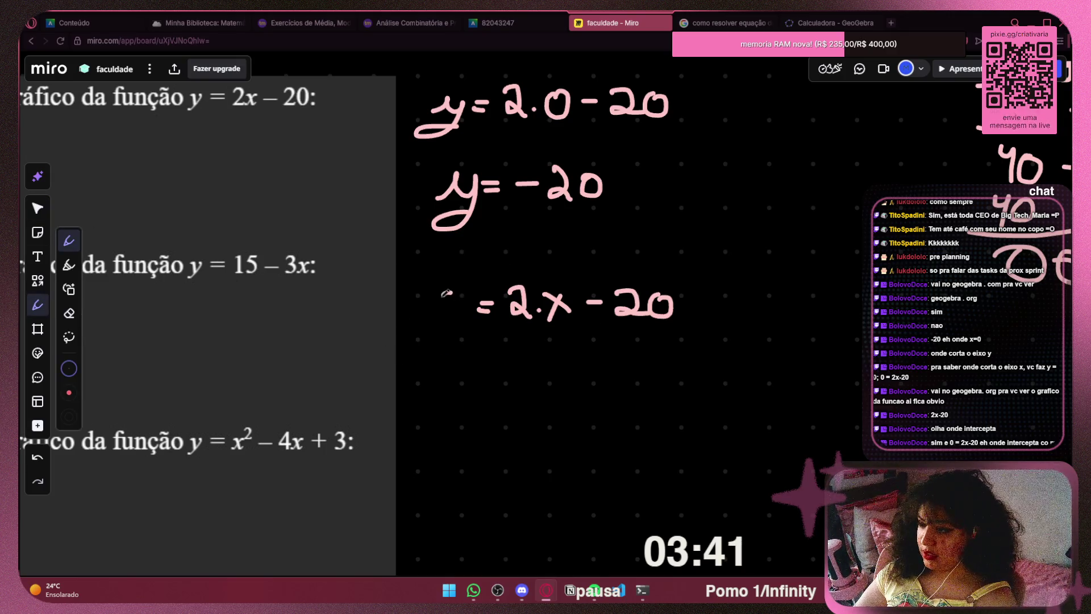
{"action": "left_click_drag", "start_coordinate": [448, 291], "coordinate": [458, 293]}
{"action": "left_click_drag", "start_coordinate": [584, 297], "coordinate": [534, 229]}
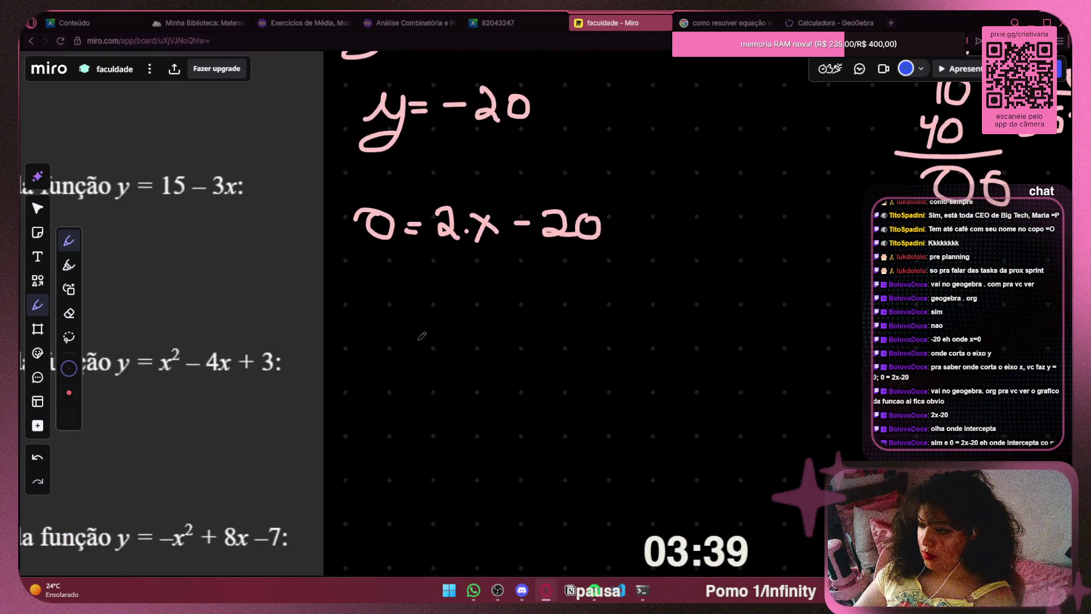
Write 0+20 = 2.x on the line below, redoing a misshapen stroke
{"action": "mouse_move", "coordinate": [400, 317]}
{"action": "left_mouse_down"}
{"action": "mouse_move", "coordinate": [398, 335]}
{"action": "mouse_move", "coordinate": [418, 341]}
{"action": "mouse_move", "coordinate": [429, 329]}
{"action": "left_mouse_up"}
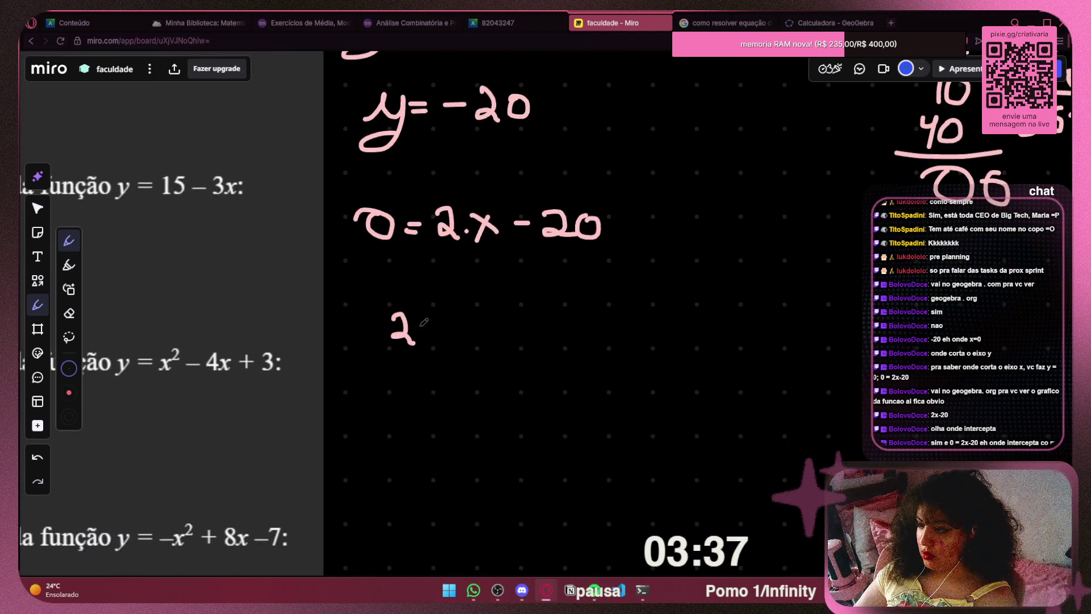
{"action": "key", "text": "ctrl+z"}
{"action": "key", "text": "ctrl+z"}
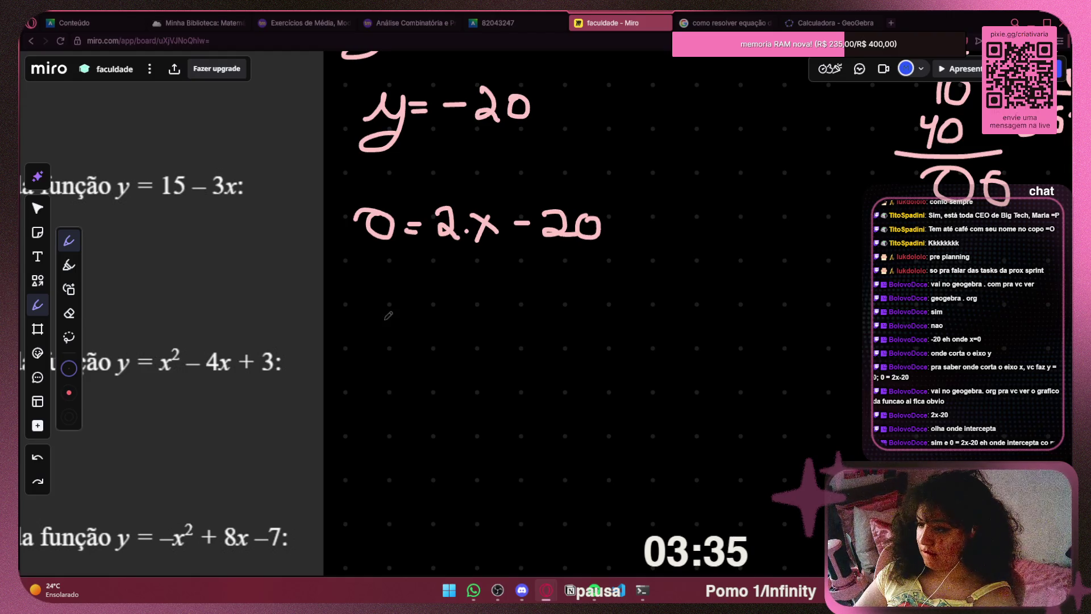
{"action": "mouse_move", "coordinate": [383, 325]}
{"action": "left_mouse_down"}
{"action": "mouse_move", "coordinate": [380, 313]}
{"action": "mouse_move", "coordinate": [356, 319]}
{"action": "mouse_move", "coordinate": [511, 321]}
{"action": "left_mouse_up"}
{"action": "key", "text": "ctrl+z"}
{"action": "mouse_move", "coordinate": [490, 330]}
{"action": "left_mouse_down"}
{"action": "mouse_move", "coordinate": [588, 339]}
{"action": "mouse_move", "coordinate": [568, 342]}
{"action": "left_mouse_up"}
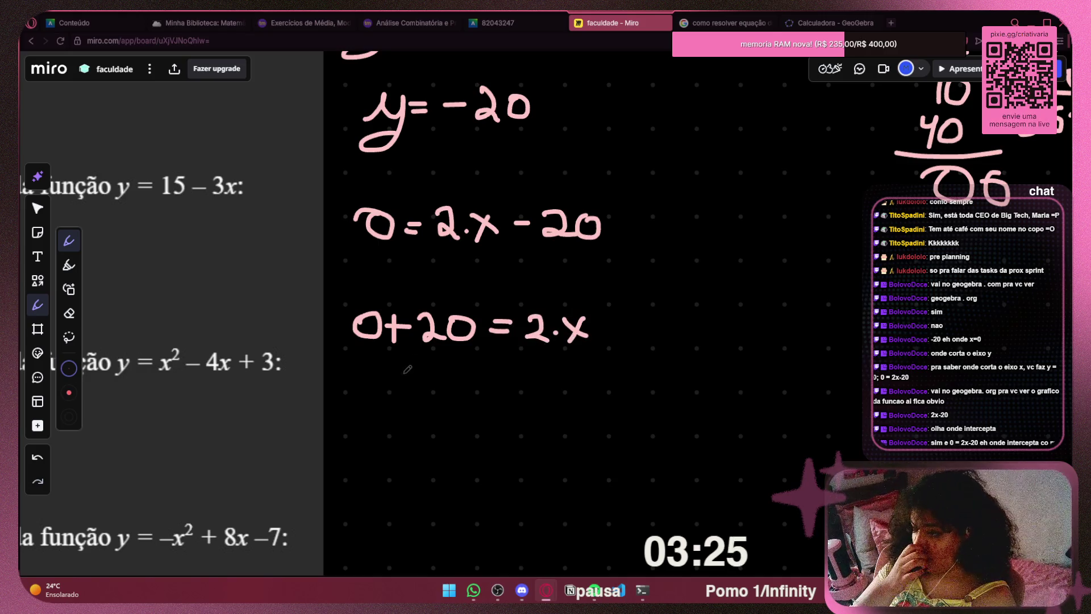
Write 20/2 = x, then 10 = x underneath, and circle the result
{"action": "left_click_drag", "start_coordinate": [420, 361], "coordinate": [453, 372]}
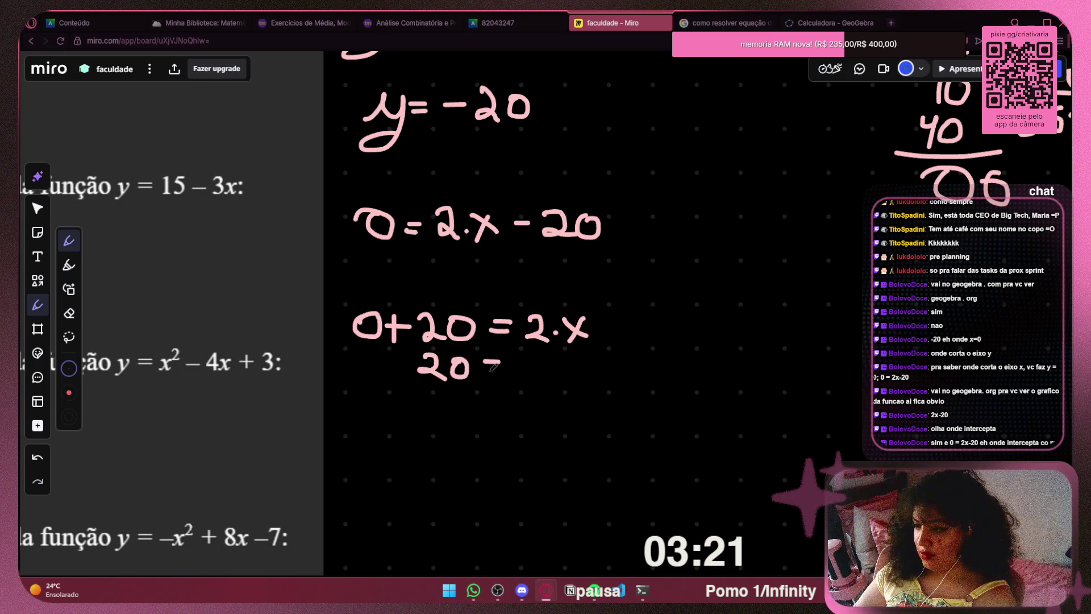
{"action": "left_click_drag", "start_coordinate": [540, 367], "coordinate": [547, 384]}
{"action": "left_click_drag", "start_coordinate": [548, 357], "coordinate": [520, 385]}
{"action": "mouse_move", "coordinate": [405, 388]}
{"action": "left_mouse_down"}
{"action": "mouse_move", "coordinate": [487, 388]}
{"action": "mouse_move", "coordinate": [429, 423]}
{"action": "left_mouse_up"}
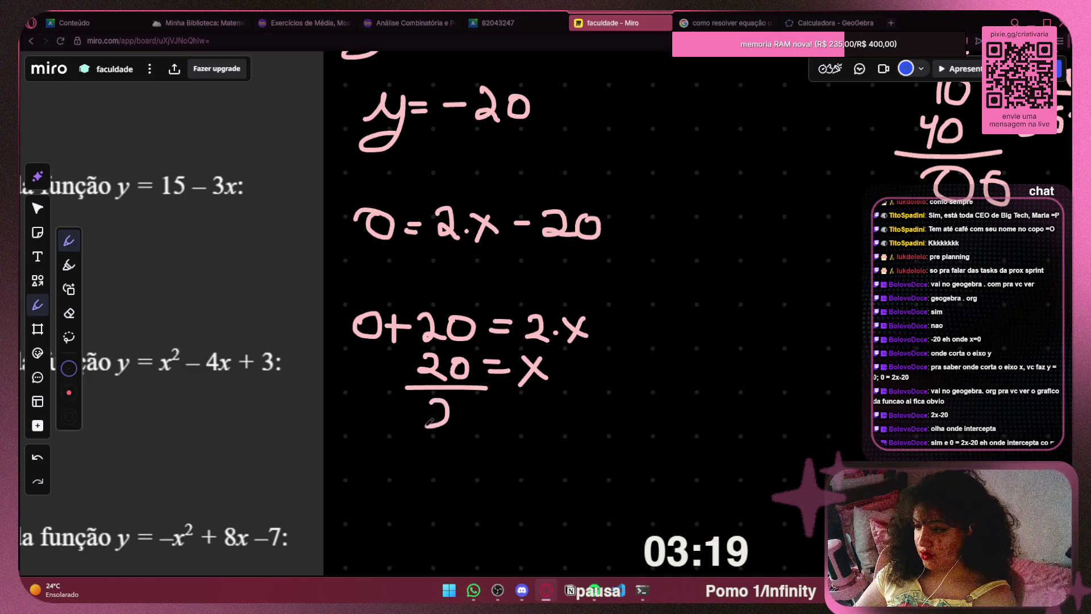
{"action": "left_click_drag", "start_coordinate": [502, 398], "coordinate": [483, 243]}
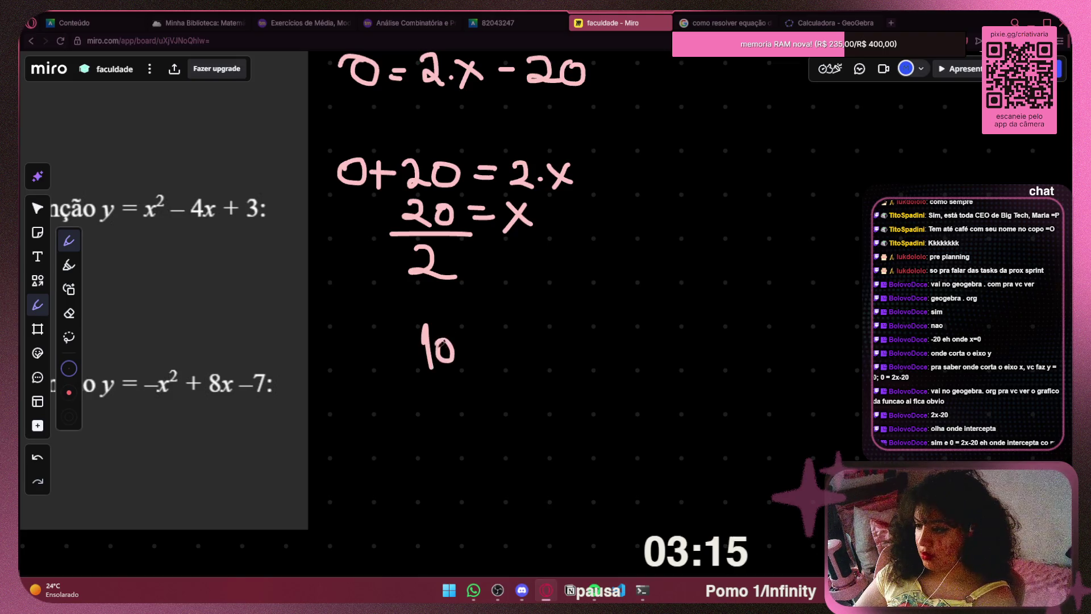
{"action": "mouse_move", "coordinate": [500, 336]}
{"action": "left_mouse_down"}
{"action": "mouse_move", "coordinate": [520, 361]}
{"action": "mouse_move", "coordinate": [504, 363]}
{"action": "left_mouse_up"}
{"action": "left_click_drag", "start_coordinate": [427, 311], "coordinate": [307, 328]}
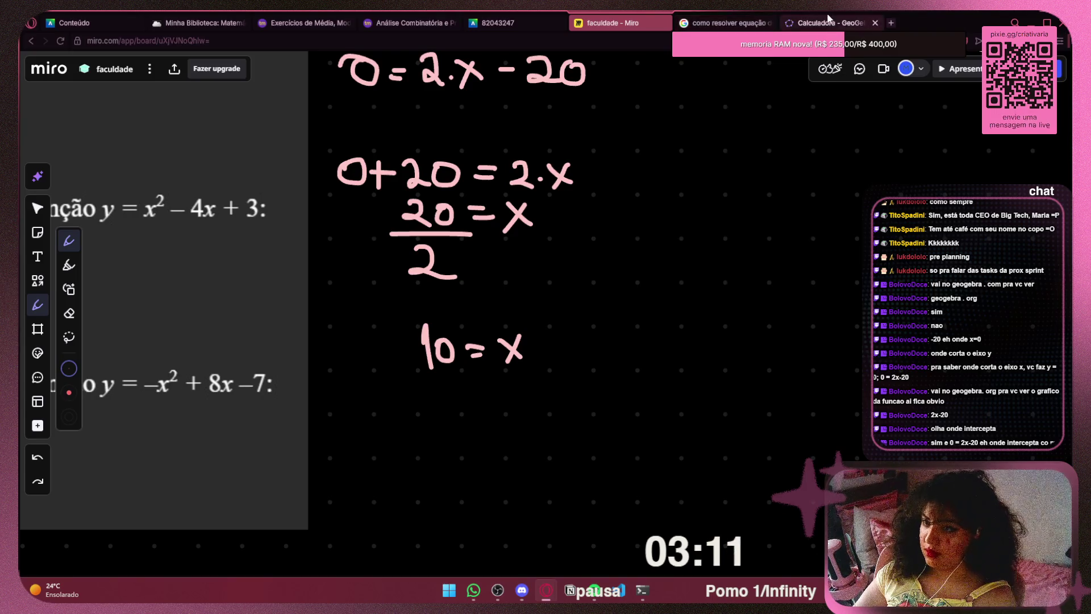
Pan the GeoGebra graph of y = 2x – 20 to its x-intercept at 10, then go back to Miro
{"action": "left_click", "coordinate": [833, 22]}
{"action": "scroll", "coordinate": [635, 168], "scroll_direction": "up", "scroll_amount": 3}
{"action": "mouse_move", "coordinate": [621, 171]}
{"action": "left_mouse_down"}
{"action": "mouse_move", "coordinate": [494, 370]}
{"action": "mouse_move", "coordinate": [530, 307]}
{"action": "left_mouse_up"}
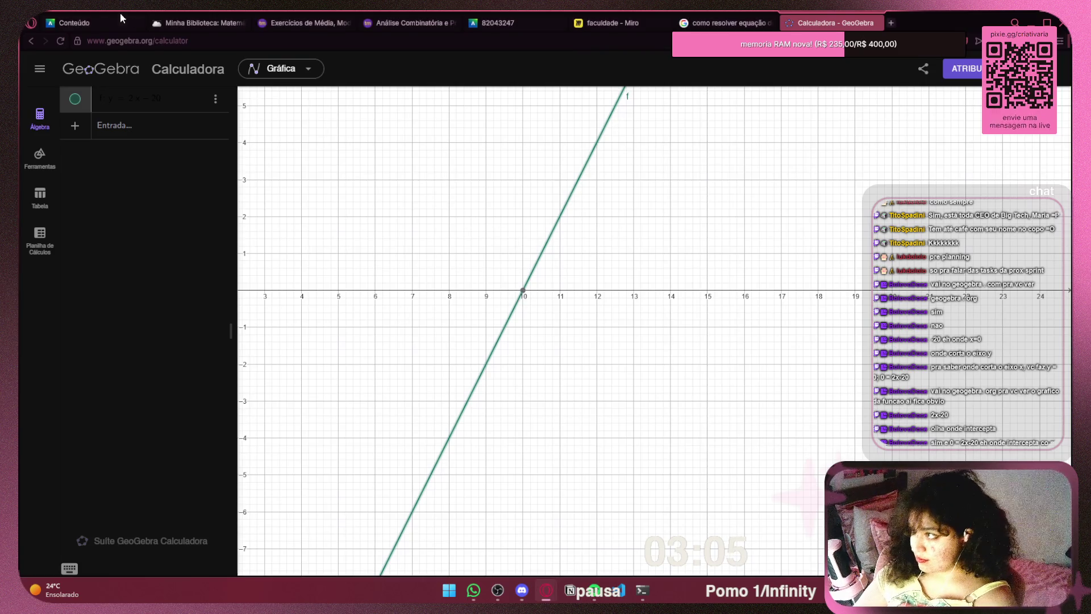
{"action": "key", "text": "ctrl+1"}
{"action": "left_click", "coordinate": [836, 21]}
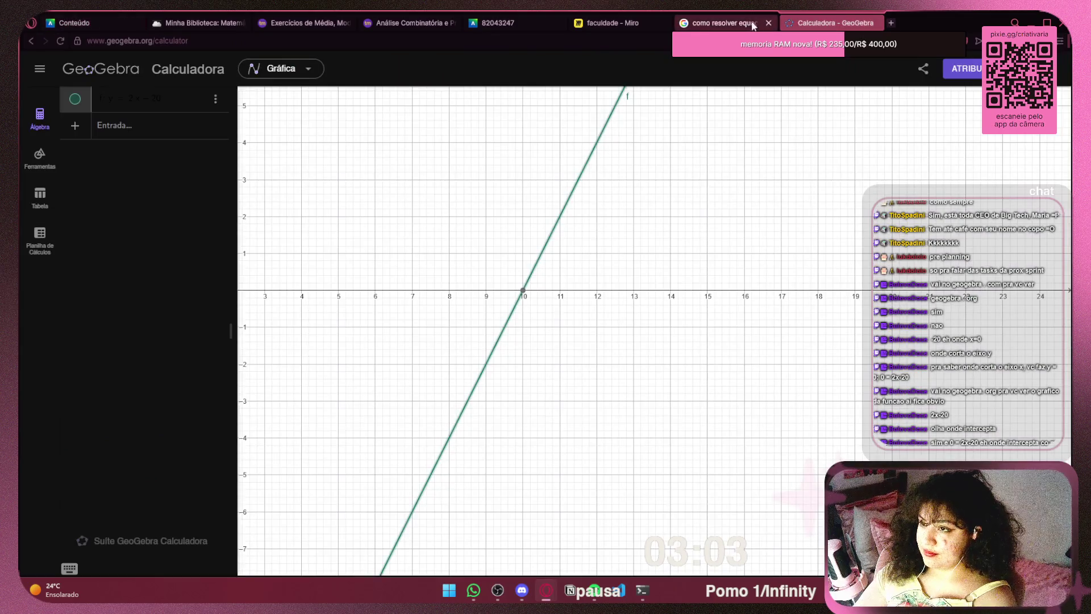
{"action": "key", "text": "ctrl+6"}
{"action": "scroll", "coordinate": [501, 354], "scroll_direction": "down", "scroll_amount": 5}
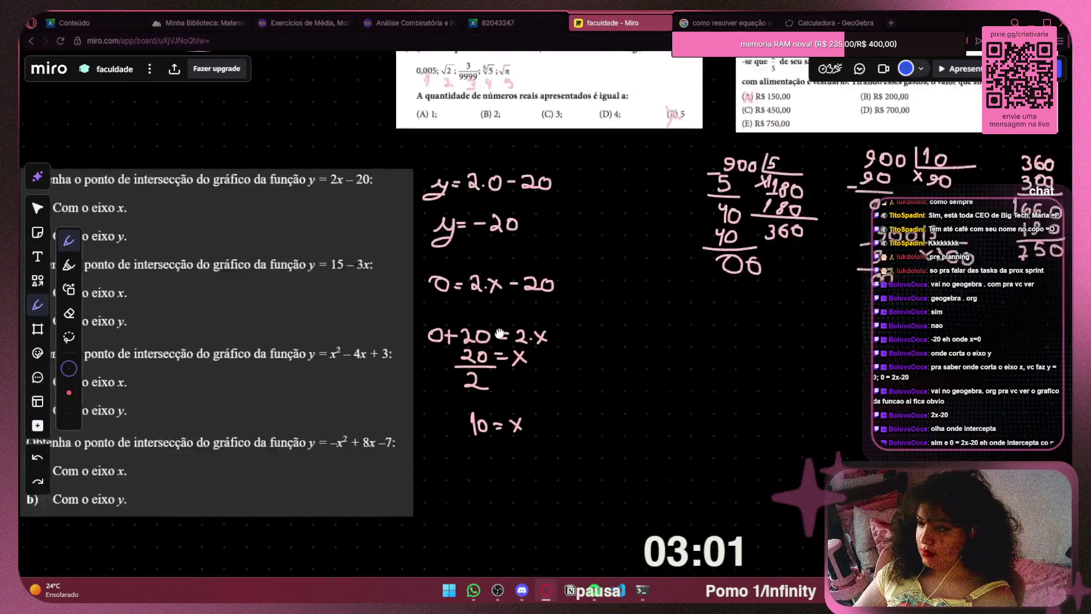
Move the handwritten y = -20 up directly under y = 2.0 - 20
{"action": "mouse_move", "coordinate": [502, 355]}
{"action": "left_mouse_down"}
{"action": "mouse_move", "coordinate": [546, 310]}
{"action": "mouse_move", "coordinate": [674, 296]}
{"action": "left_mouse_up"}
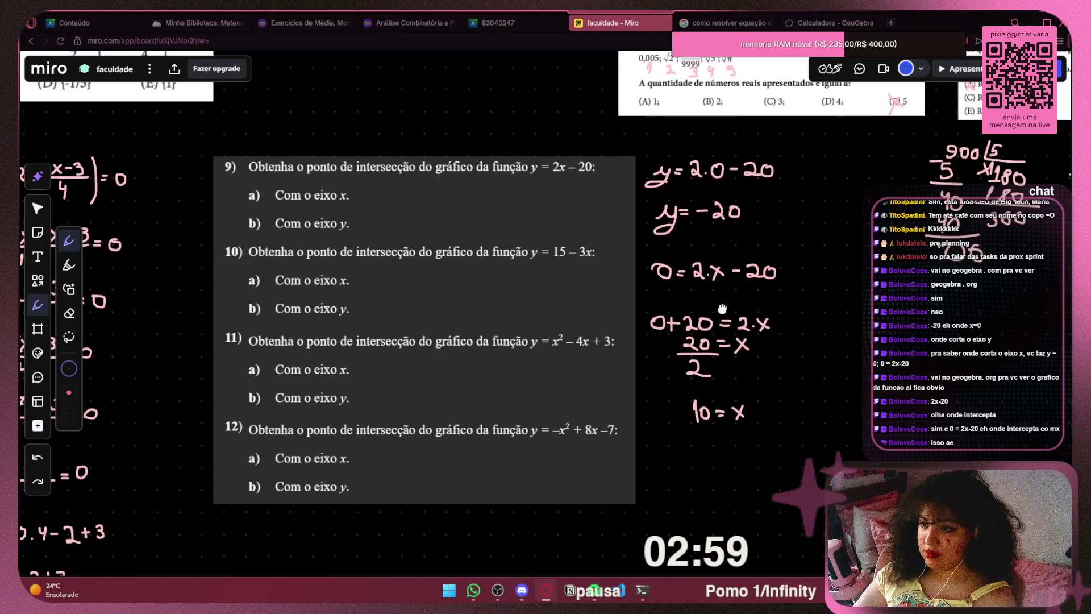
{"action": "scroll", "coordinate": [674, 296], "scroll_direction": "up", "scroll_amount": 2}
{"action": "left_click", "coordinate": [38, 208]}
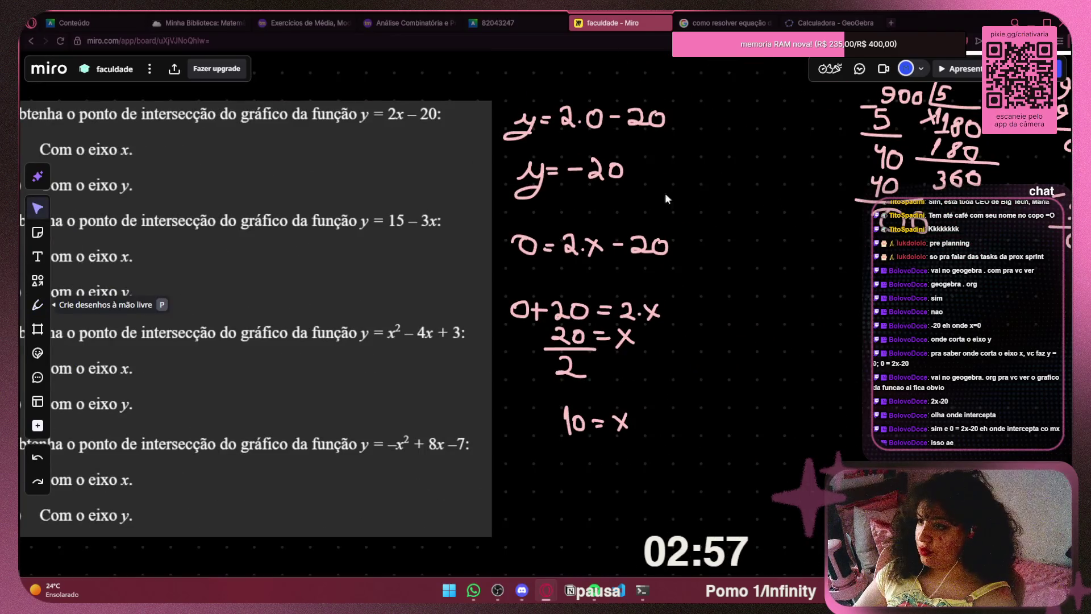
{"action": "mouse_move", "coordinate": [697, 124]}
{"action": "left_mouse_down"}
{"action": "mouse_move", "coordinate": [525, 435]}
{"action": "mouse_move", "coordinate": [506, 436]}
{"action": "left_mouse_up"}
{"action": "left_click", "coordinate": [714, 300]}
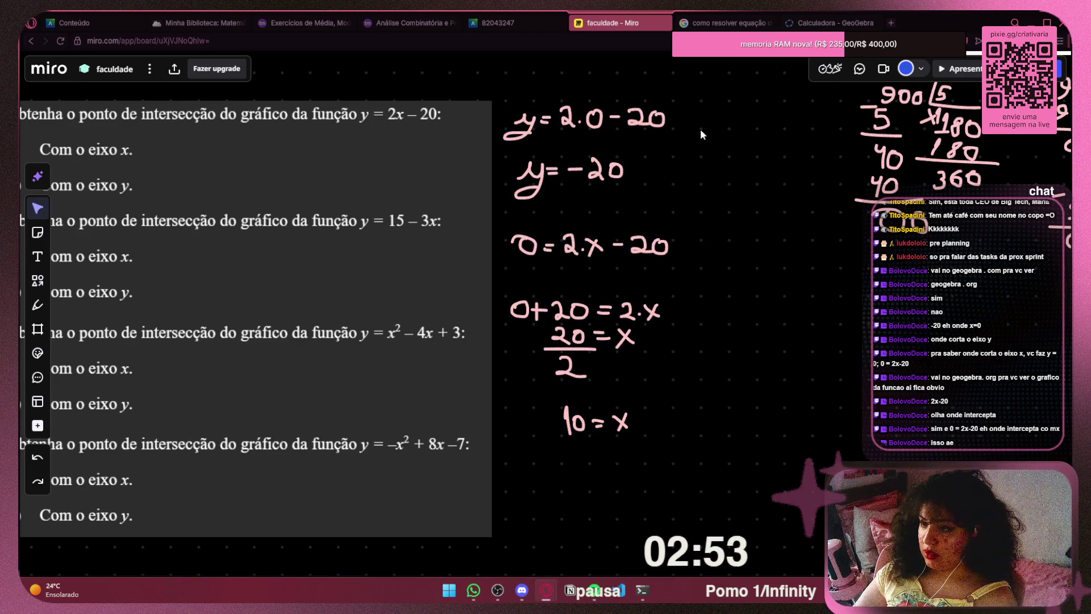
{"action": "mouse_move", "coordinate": [664, 133]}
{"action": "left_mouse_down"}
{"action": "mouse_move", "coordinate": [563, 187]}
{"action": "mouse_move", "coordinate": [515, 197]}
{"action": "left_mouse_up"}
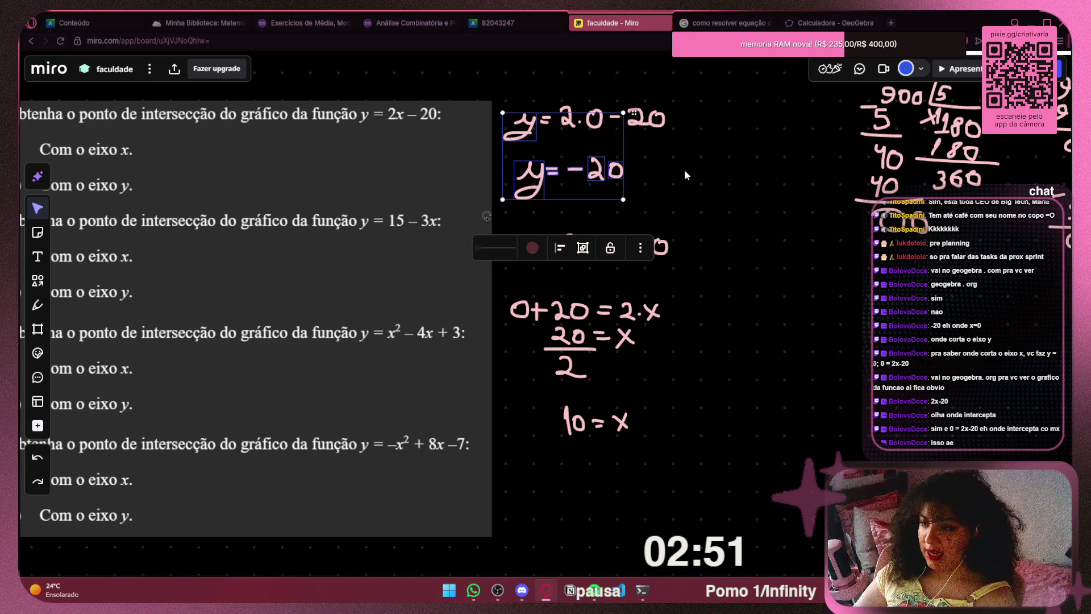
{"action": "left_click", "coordinate": [668, 191]}
{"action": "mouse_move", "coordinate": [520, 152]}
{"action": "left_mouse_down"}
{"action": "mouse_move", "coordinate": [633, 208]}
{"action": "mouse_move", "coordinate": [589, 185]}
{"action": "mouse_move", "coordinate": [571, 146]}
{"action": "left_mouse_up"}
{"action": "left_click", "coordinate": [625, 226]}
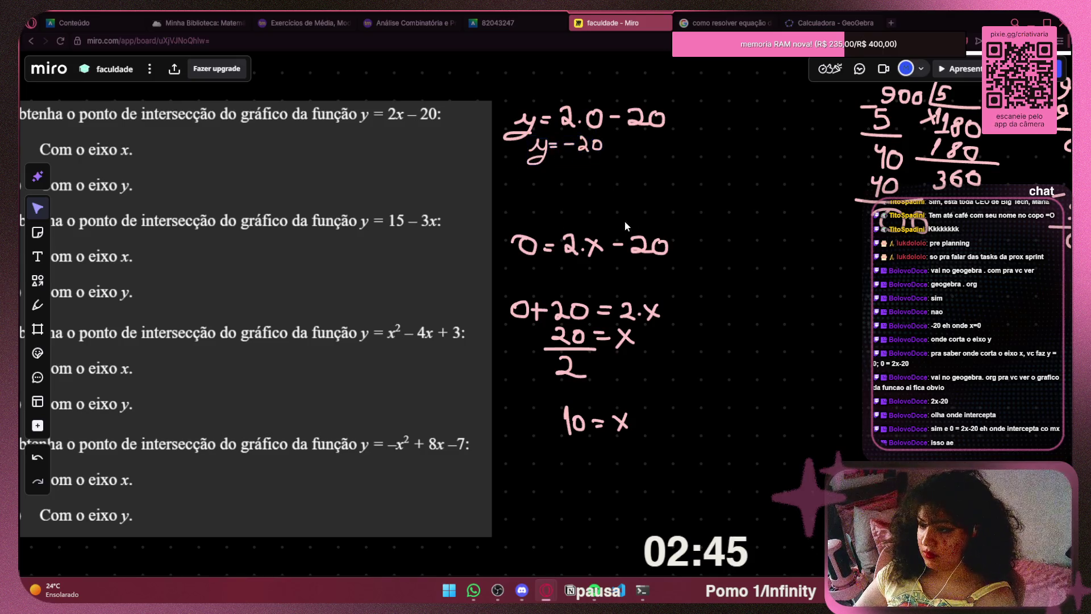
Compact the 0 = 2.x - 20 steps, placing 10 = x right under the fraction
{"action": "mouse_move", "coordinate": [637, 264]}
{"action": "left_mouse_down"}
{"action": "mouse_move", "coordinate": [506, 257]}
{"action": "mouse_move", "coordinate": [521, 250]}
{"action": "mouse_move", "coordinate": [499, 260]}
{"action": "mouse_move", "coordinate": [514, 265]}
{"action": "left_mouse_up"}
{"action": "mouse_move", "coordinate": [675, 299]}
{"action": "left_mouse_down"}
{"action": "mouse_move", "coordinate": [500, 379]}
{"action": "mouse_move", "coordinate": [519, 328]}
{"action": "left_mouse_up"}
{"action": "left_click", "coordinate": [638, 395]}
{"action": "left_click_drag", "start_coordinate": [639, 395], "coordinate": [513, 445]}
{"action": "mouse_move", "coordinate": [591, 419]}
{"action": "left_mouse_down"}
{"action": "mouse_move", "coordinate": [592, 352]}
{"action": "mouse_move", "coordinate": [601, 349]}
{"action": "left_mouse_up"}
{"action": "left_click", "coordinate": [711, 254]}
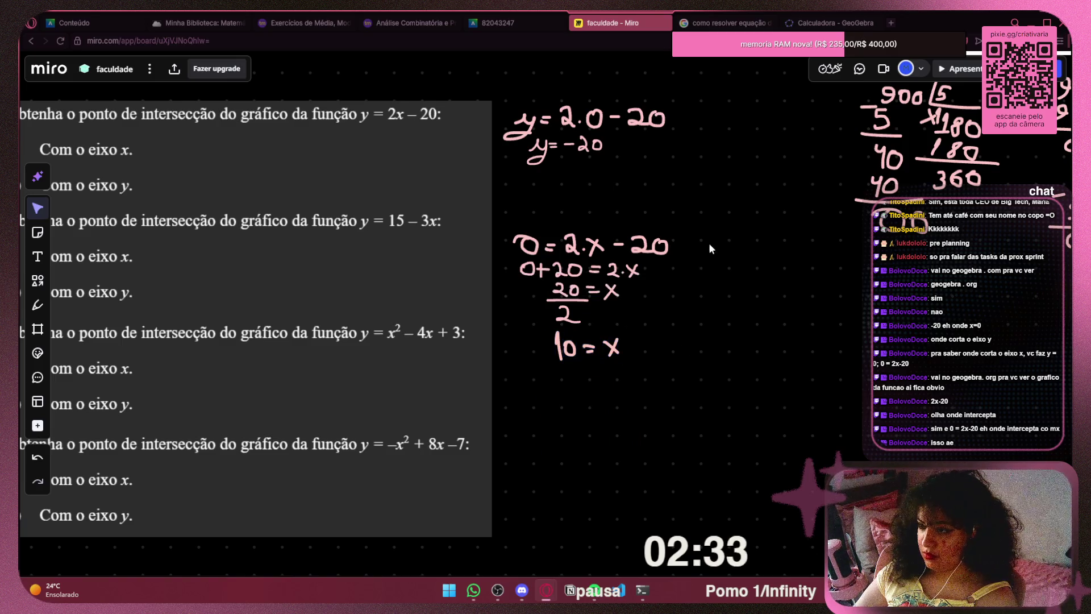
Crop the questions image with Máscara so only question 9 remains
{"action": "scroll", "coordinate": [690, 221], "scroll_direction": "down", "scroll_amount": 3}
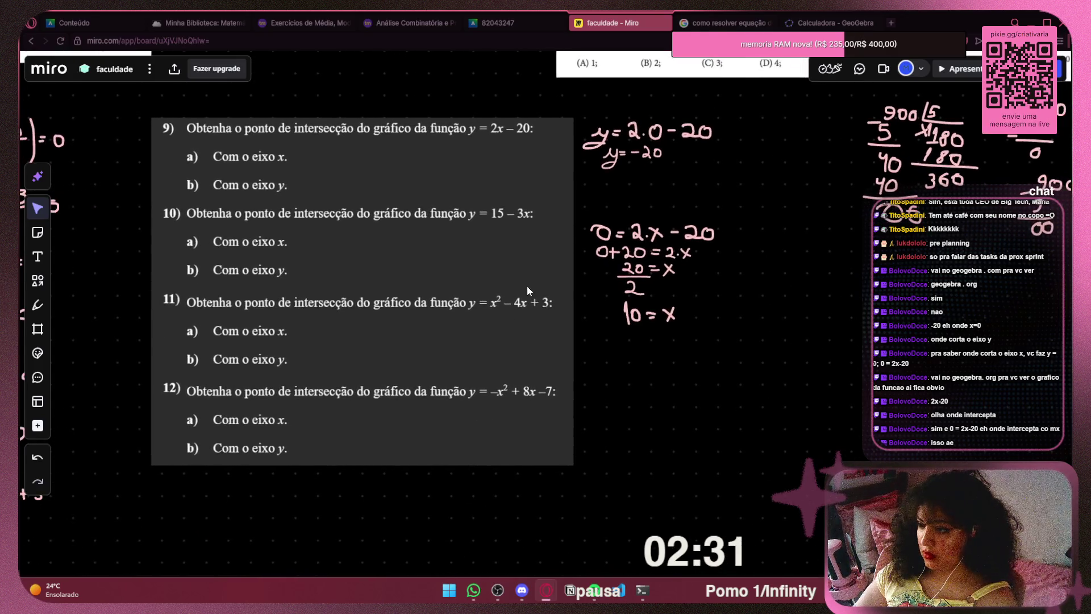
{"action": "left_click", "coordinate": [528, 284]}
{"action": "left_click", "coordinate": [327, 514]}
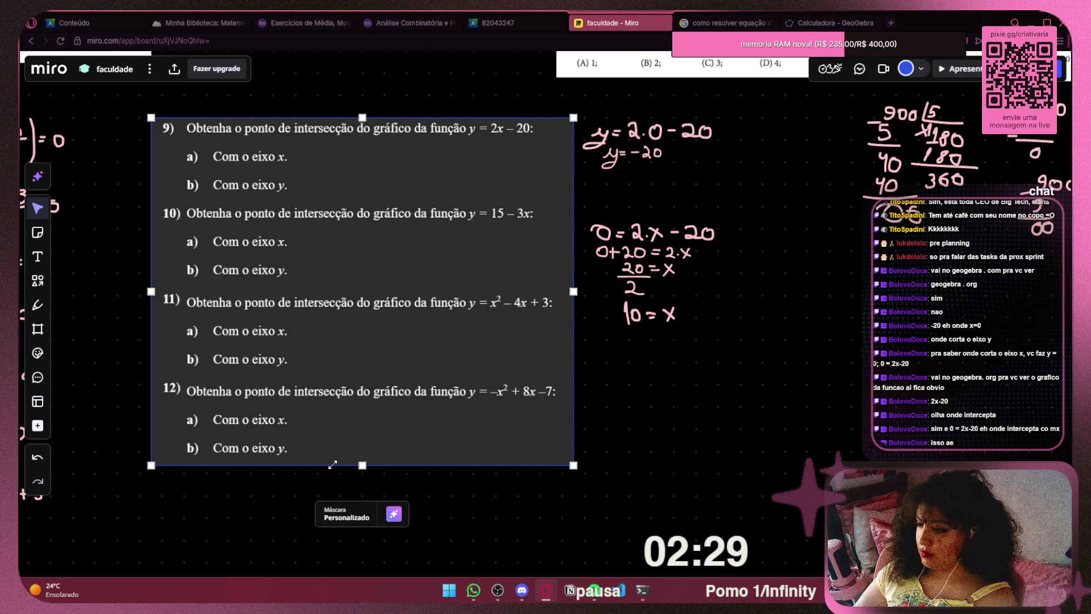
{"action": "left_click_drag", "start_coordinate": [375, 465], "coordinate": [374, 198]}
{"action": "left_click", "coordinate": [795, 258]}
Move both the y-intercept and x-intercept workings beside question 9
{"action": "mouse_move", "coordinate": [754, 102]}
{"action": "left_mouse_down"}
{"action": "mouse_move", "coordinate": [384, 253]}
{"action": "mouse_move", "coordinate": [453, 249]}
{"action": "left_mouse_up"}
{"action": "mouse_move", "coordinate": [745, 196]}
{"action": "left_mouse_down"}
{"action": "mouse_move", "coordinate": [734, 271]}
{"action": "mouse_move", "coordinate": [589, 373]}
{"action": "left_mouse_up"}
{"action": "left_click_drag", "start_coordinate": [640, 294], "coordinate": [267, 276]}
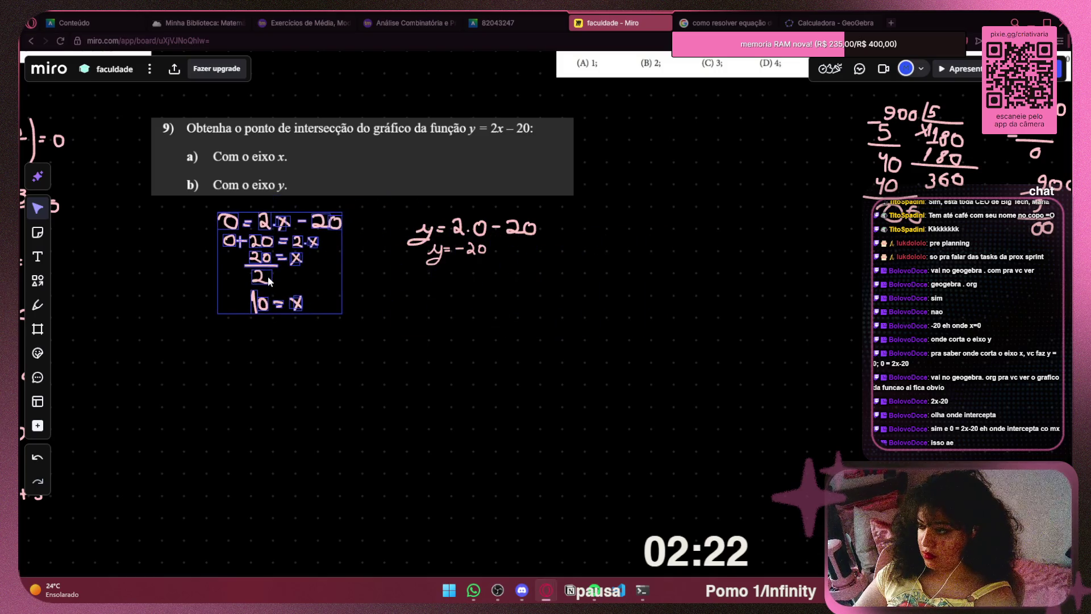
{"action": "left_click", "coordinate": [510, 303]}
{"action": "scroll", "coordinate": [516, 299], "scroll_direction": "down", "scroll_amount": 2}
{"action": "scroll", "coordinate": [545, 280], "scroll_direction": "up", "scroll_amount": 2}
{"action": "left_click", "coordinate": [406, 23]}
{"action": "left_click", "coordinate": [304, 23]}
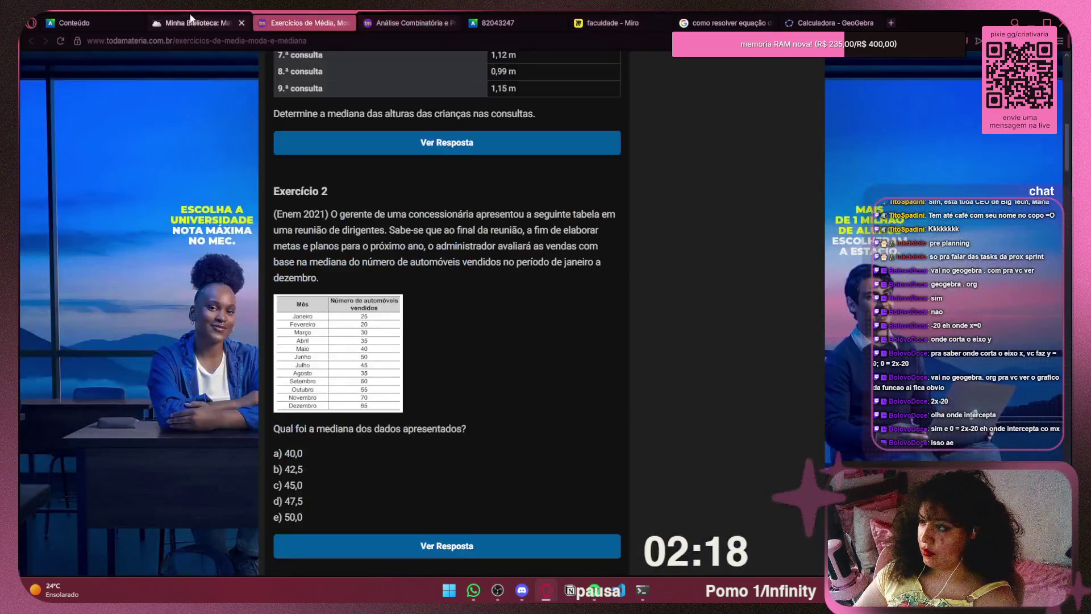
Close the Minha Biblioteca tab and open Exercícios de Probabilidade from the Análise Combinatória page
{"action": "left_click", "coordinate": [199, 23]}
{"action": "left_click", "coordinate": [103, 20]}
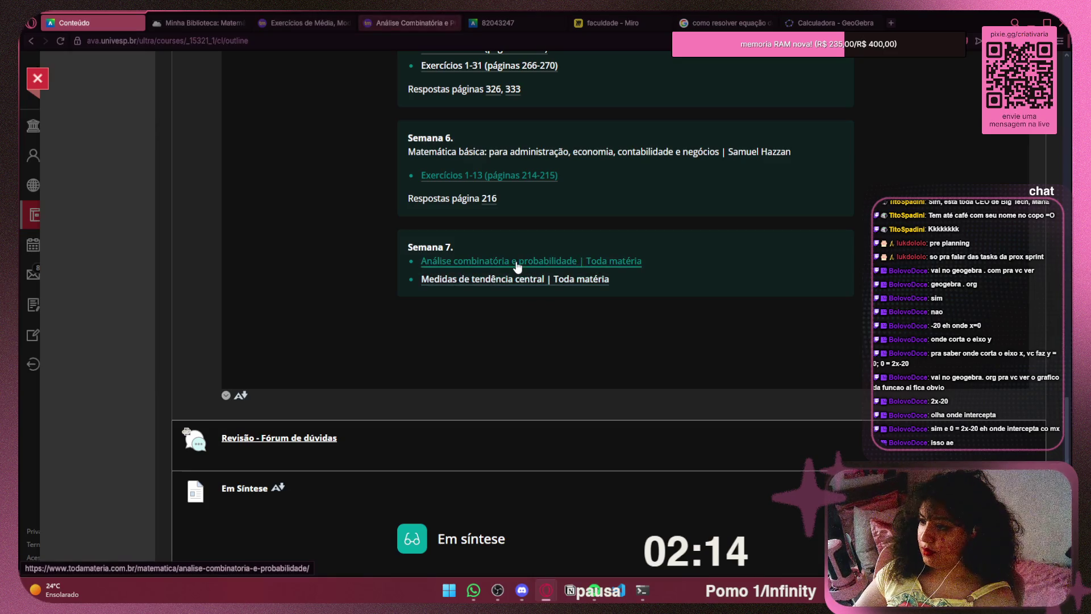
{"action": "left_click", "coordinate": [246, 23]}
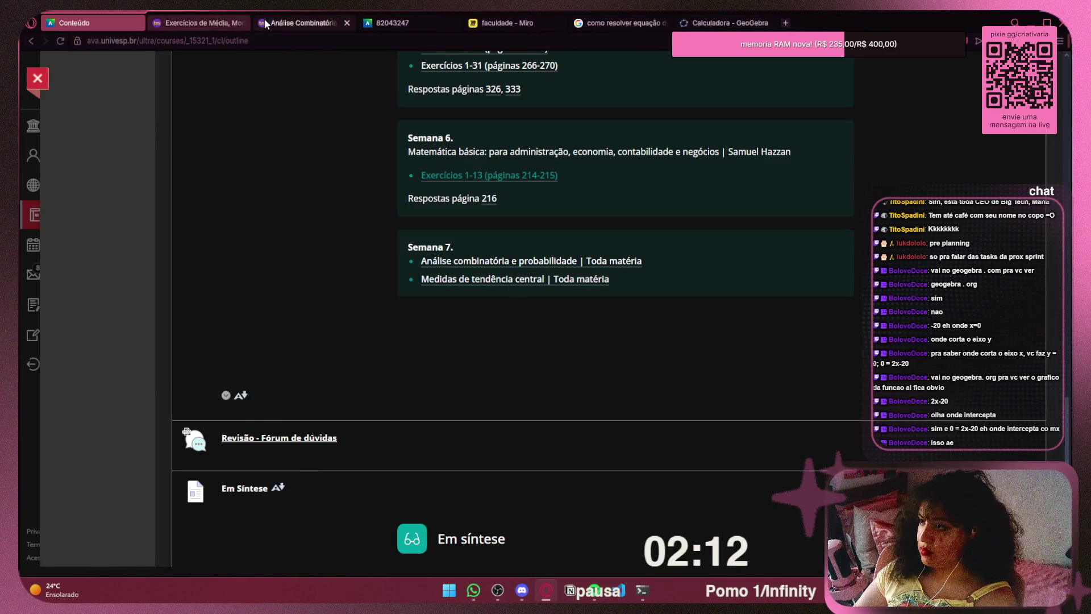
{"action": "left_click", "coordinate": [304, 23]}
{"action": "scroll", "coordinate": [692, 190], "scroll_direction": "down", "scroll_amount": 14}
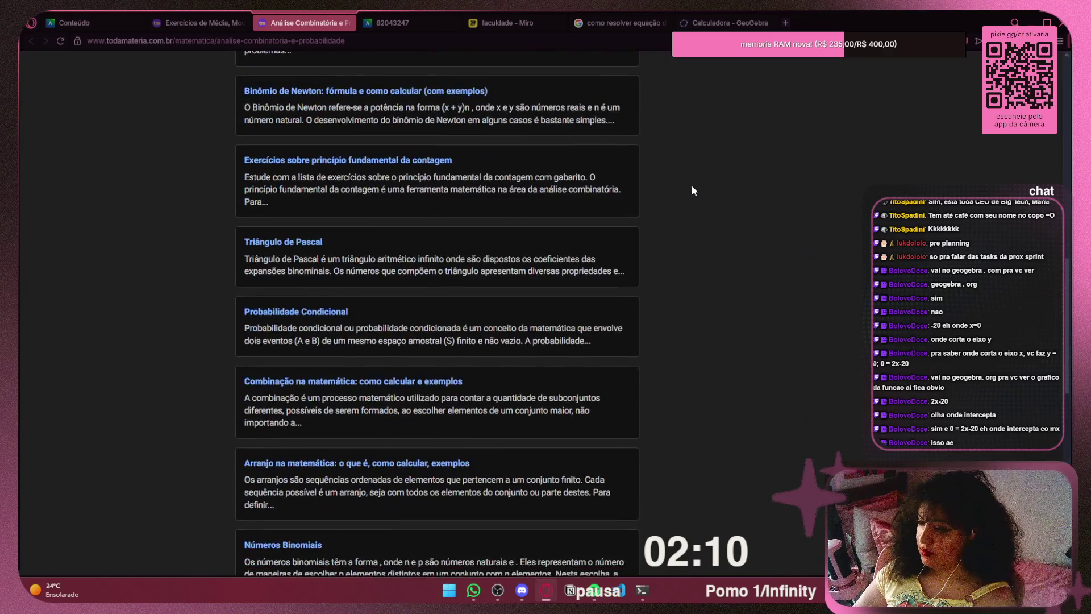
{"action": "scroll", "coordinate": [693, 191], "scroll_direction": "up", "scroll_amount": 7}
{"action": "scroll", "coordinate": [694, 190], "scroll_direction": "up", "scroll_amount": 6}
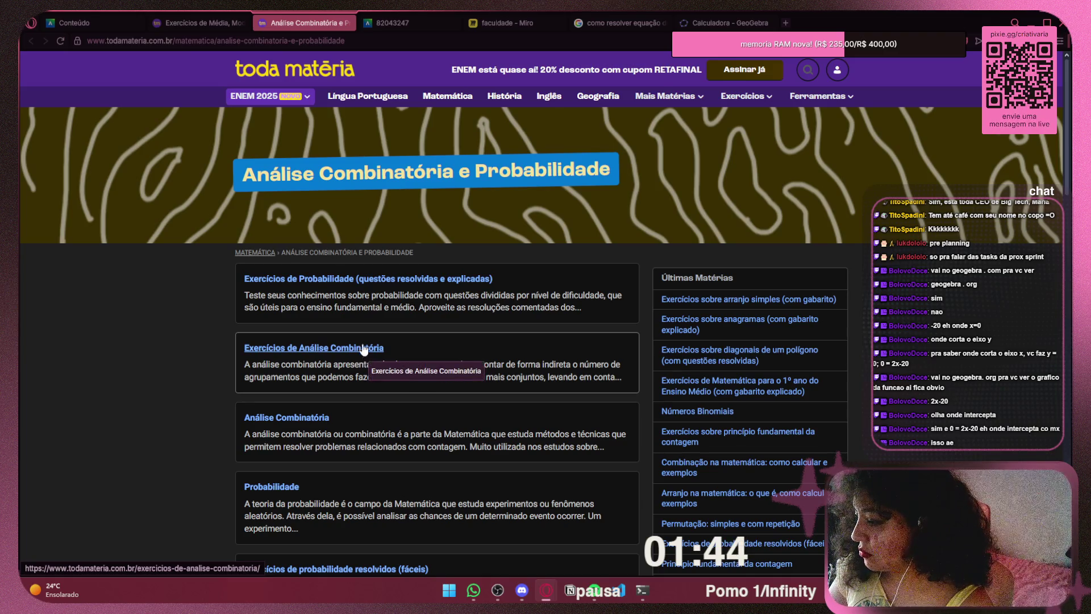
{"action": "left_click", "coordinate": [414, 279]}
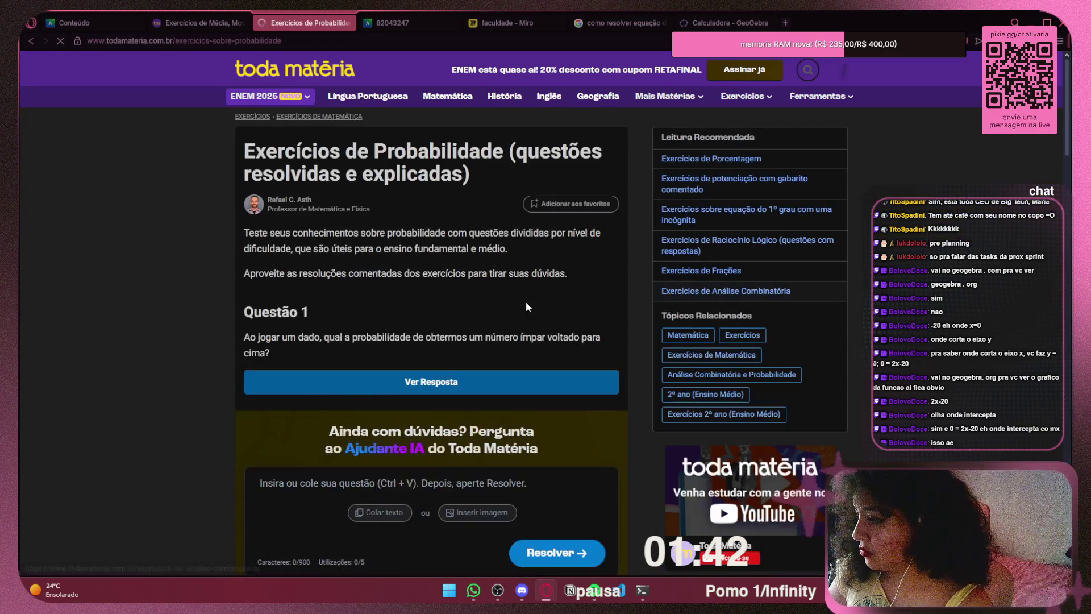
Reveal the answer to Questão 1 on the probability exercises page
{"action": "scroll", "coordinate": [523, 299], "scroll_direction": "down", "scroll_amount": 5}
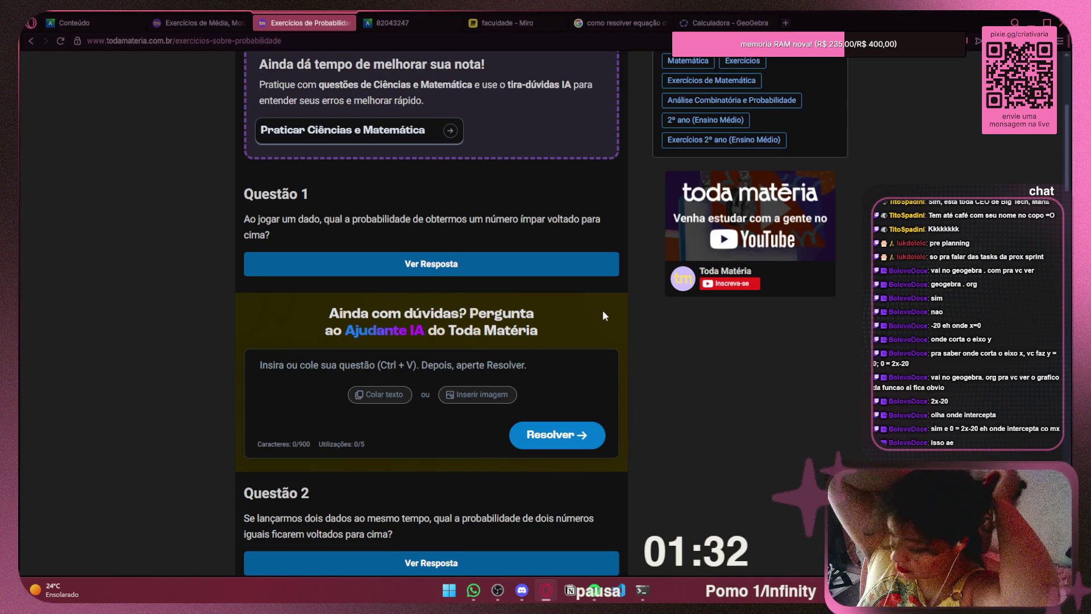
{"action": "left_click", "coordinate": [545, 276]}
{"action": "key", "text": "ctrl+shift+Tab"}
{"action": "key", "text": "ctrl+Tab"}
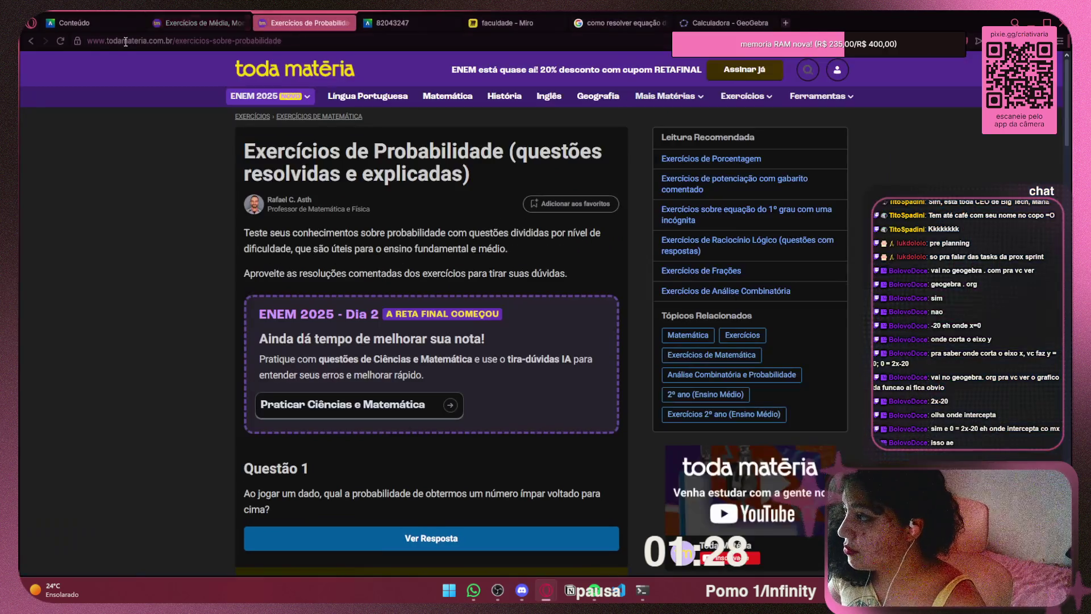
Open the Probabilidade article at Fórmula da Probabilidade and switch dark pages off for light colours
{"action": "left_click", "coordinate": [28, 43]}
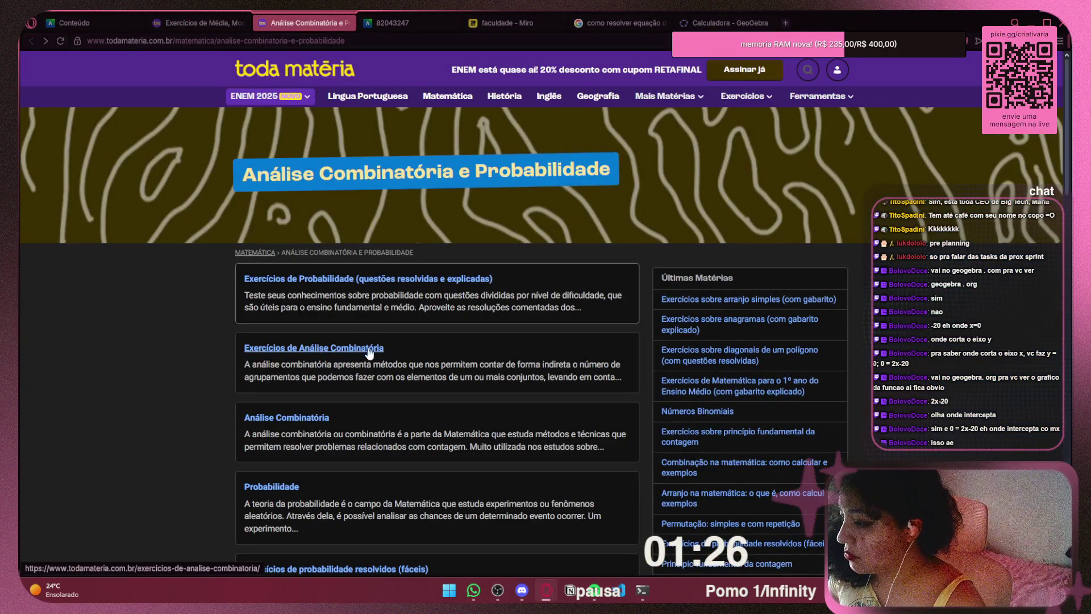
{"action": "left_click", "coordinate": [297, 492]}
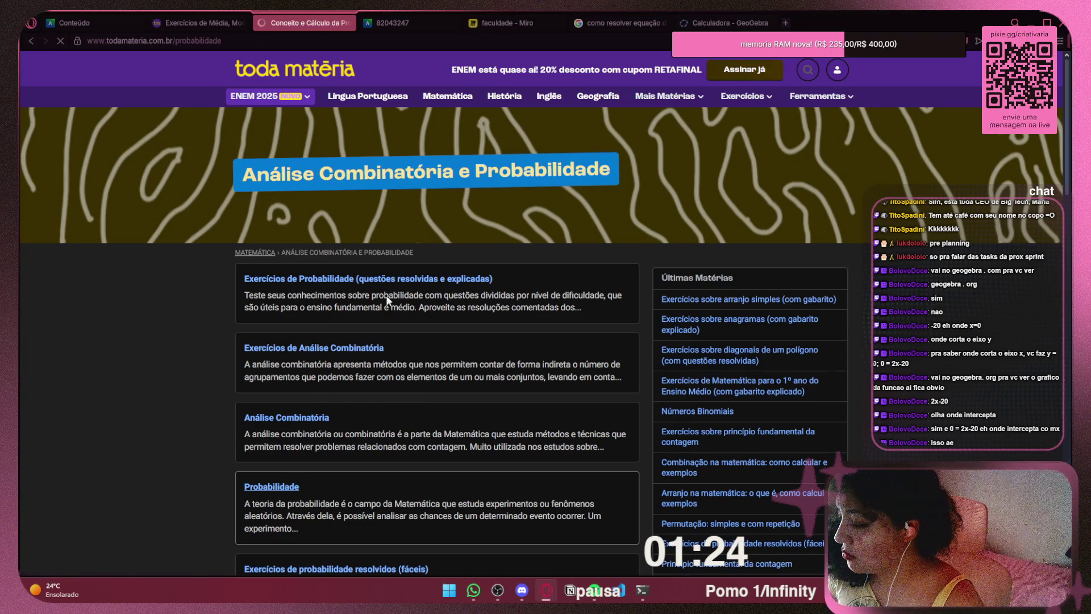
{"action": "scroll", "coordinate": [474, 319], "scroll_direction": "down", "scroll_amount": 2}
{"action": "scroll", "coordinate": [475, 319], "scroll_direction": "down", "scroll_amount": 3}
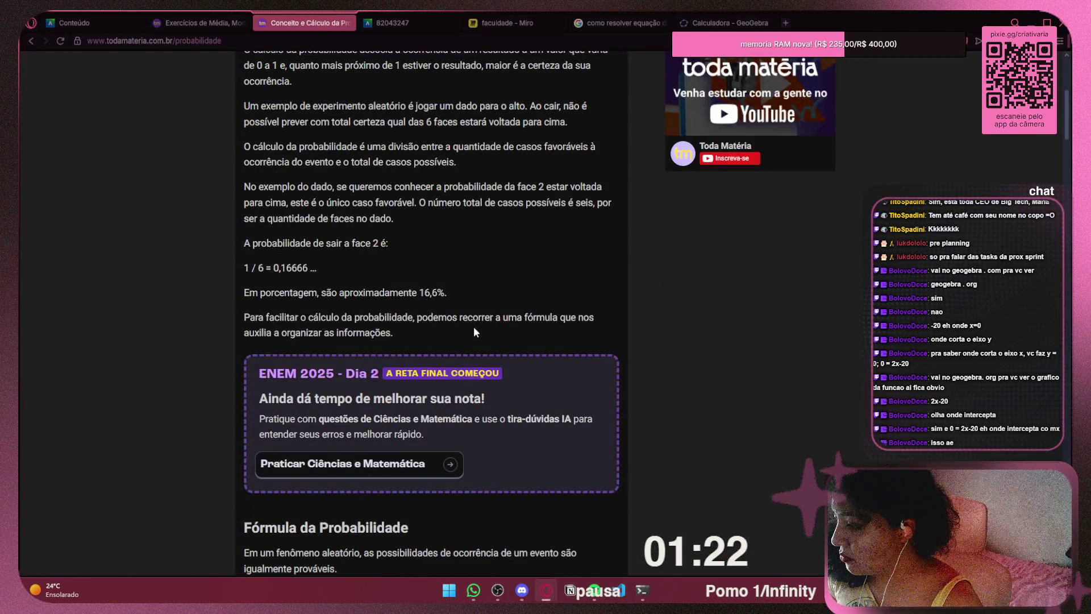
{"action": "scroll", "coordinate": [475, 326], "scroll_direction": "down", "scroll_amount": 5}
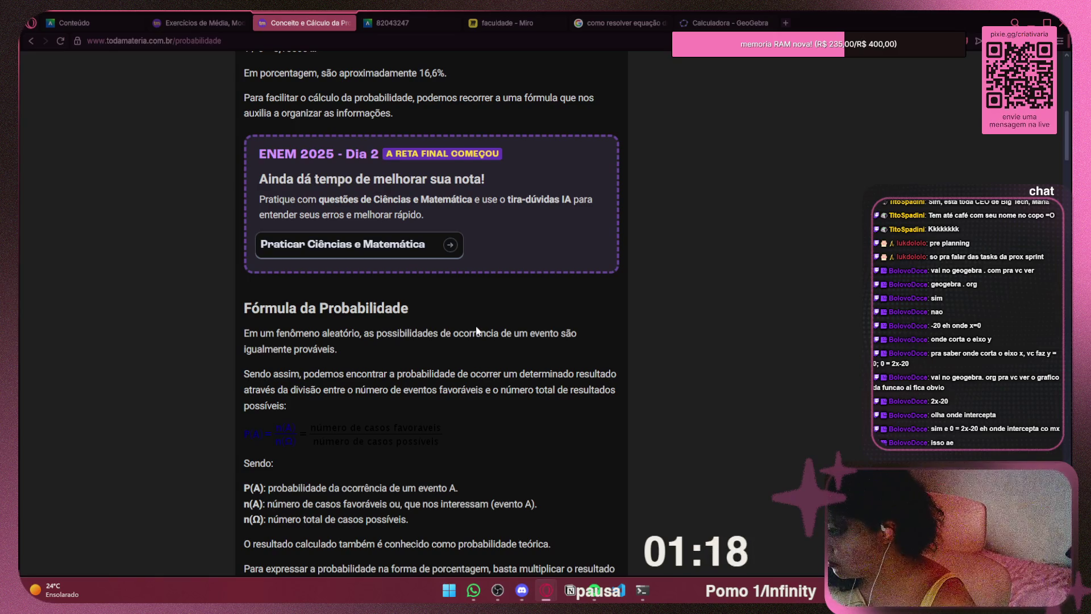
{"action": "scroll", "coordinate": [364, 336], "scroll_direction": "down", "scroll_amount": 2}
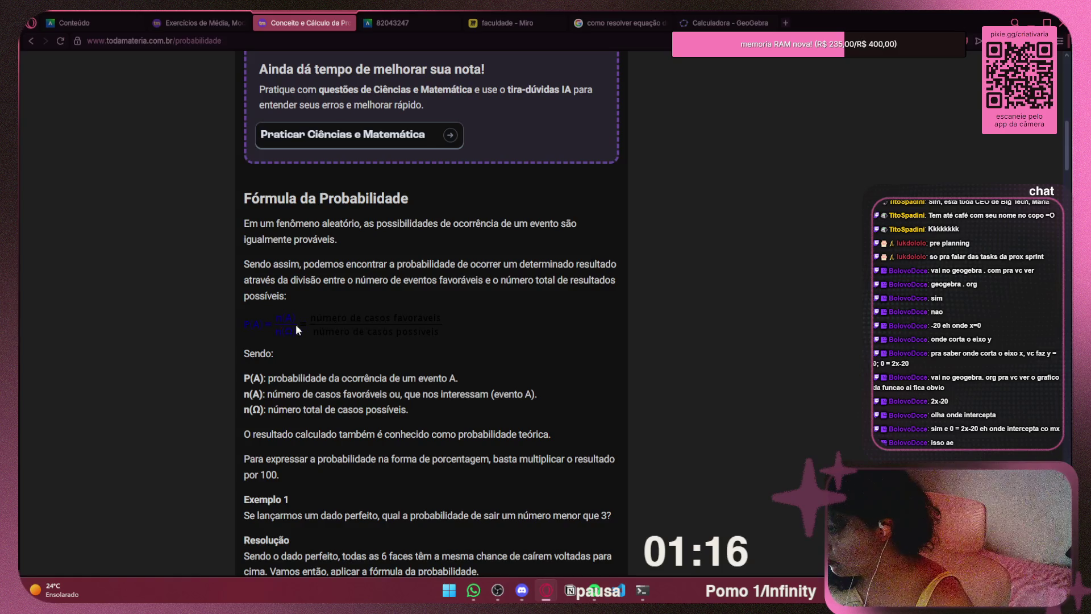
{"action": "left_click", "coordinate": [1060, 41]}
{"action": "left_click", "coordinate": [739, 439]}
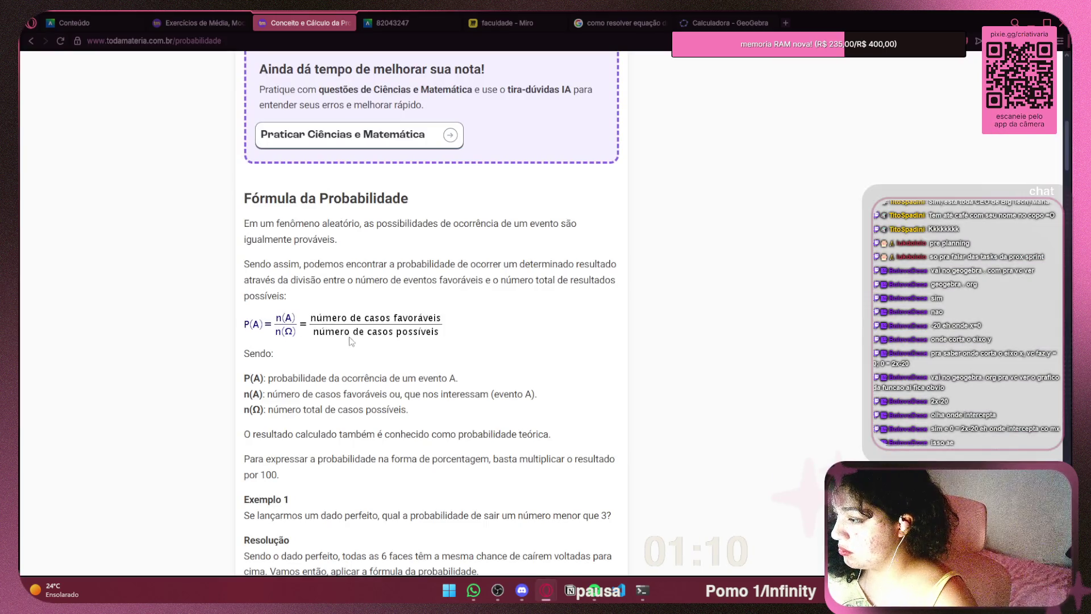
Snip the P(A) = n(A)/n(Ω) formula with Win+Shift+S
{"action": "key", "text": "super+shift+s"}
{"action": "mouse_move", "coordinate": [451, 307]}
{"action": "left_mouse_down"}
{"action": "mouse_move", "coordinate": [449, 318]}
{"action": "mouse_move", "coordinate": [237, 345]}
{"action": "left_mouse_up"}
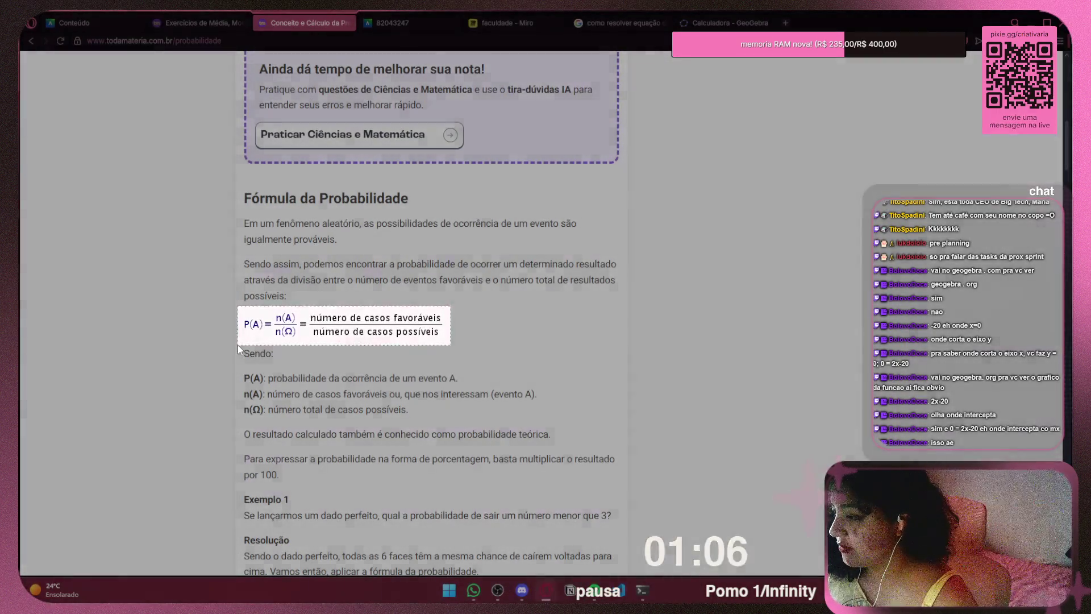
{"action": "left_click", "coordinate": [182, 23]}
{"action": "left_click", "coordinate": [106, 18]}
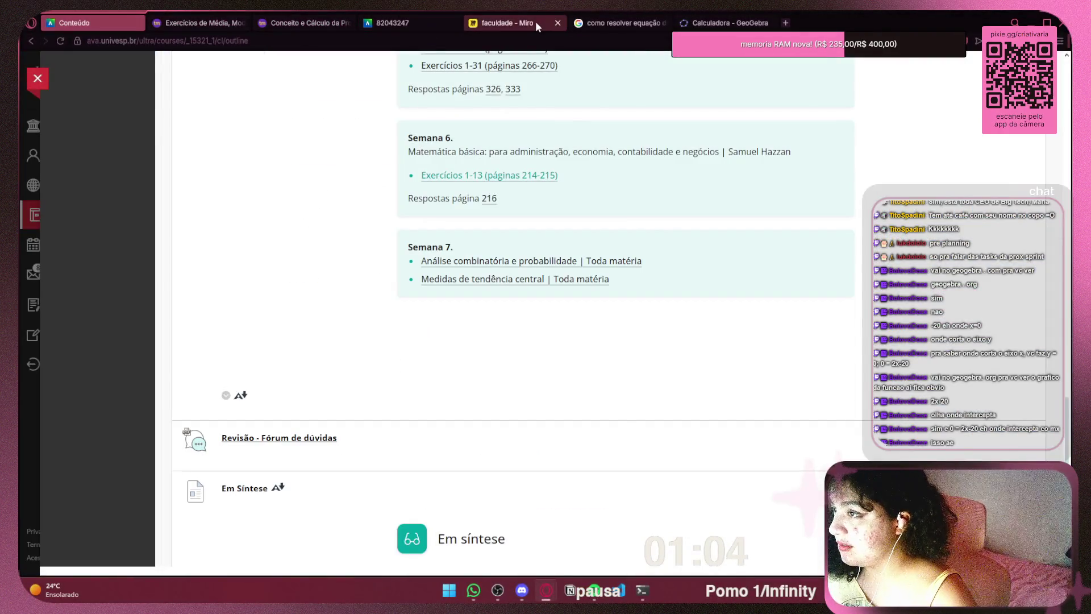
Paste the formula into Miro, shrink it and place it below question 9
{"action": "left_click", "coordinate": [534, 22]}
{"action": "left_click_drag", "start_coordinate": [722, 295], "coordinate": [599, 299]}
{"action": "key", "text": "ctrl+v"}
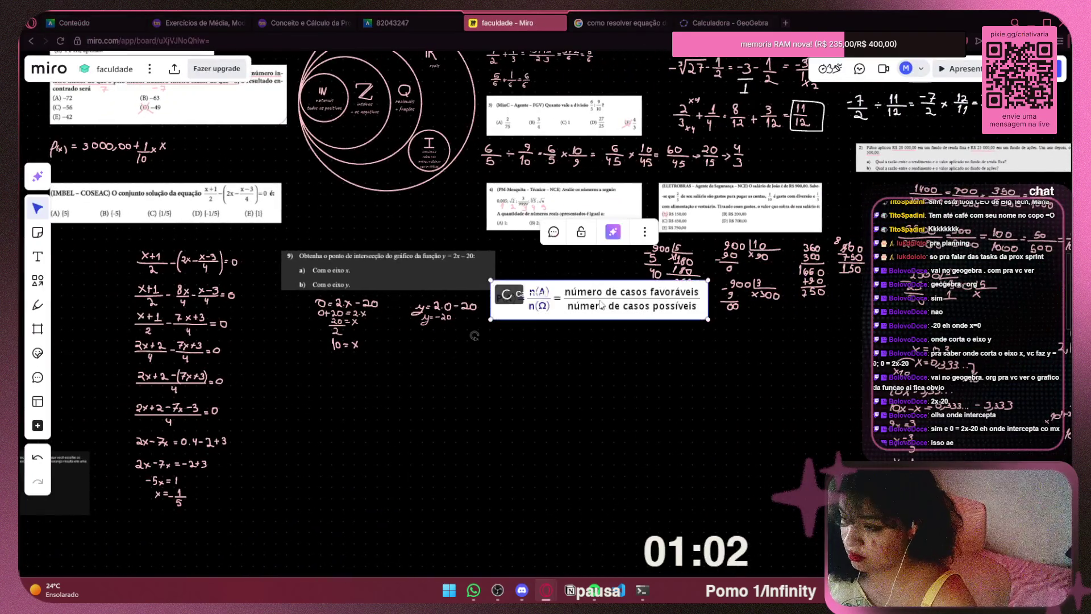
{"action": "mouse_move", "coordinate": [708, 321]}
{"action": "left_mouse_down"}
{"action": "mouse_move", "coordinate": [614, 301]}
{"action": "mouse_move", "coordinate": [446, 405]}
{"action": "mouse_move", "coordinate": [384, 411]}
{"action": "left_mouse_up"}
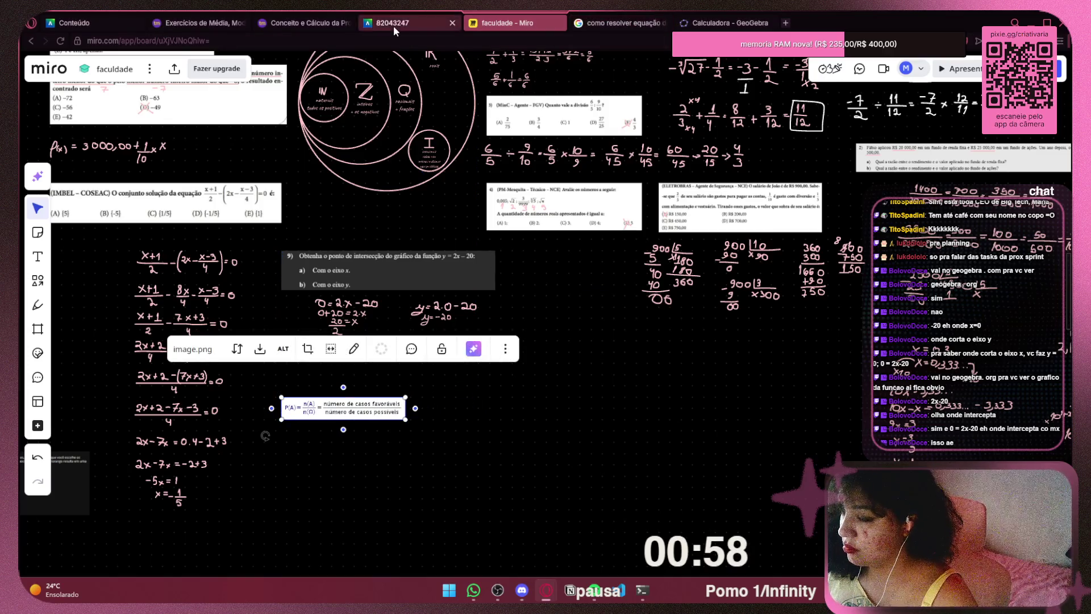
{"action": "left_click", "coordinate": [199, 23]}
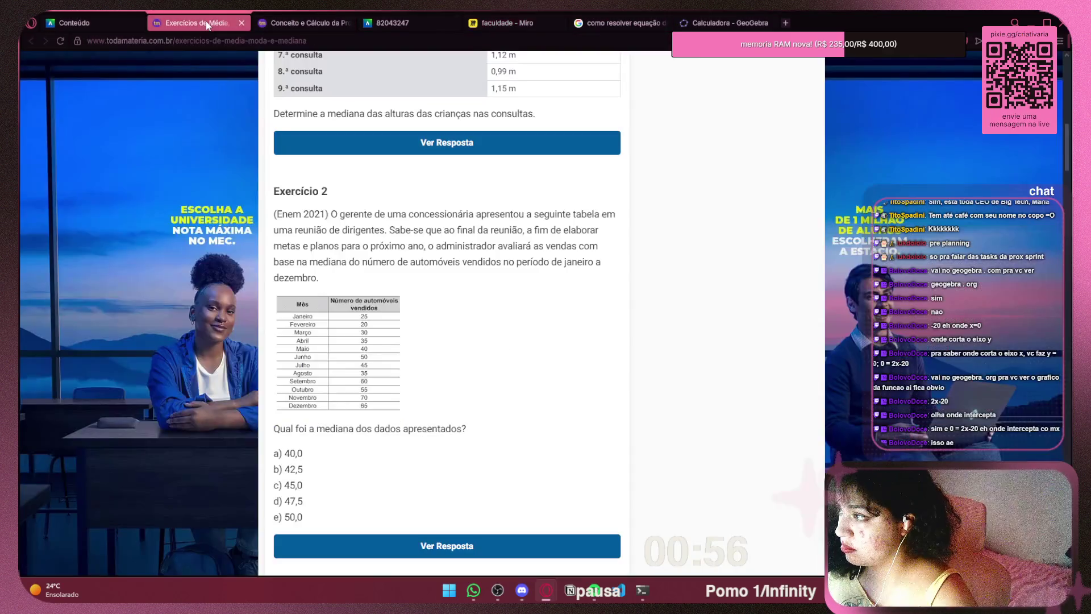
Move the Probabilidade tab to second place and read down to the event types section
{"action": "left_click", "coordinate": [279, 20]}
{"action": "left_click_drag", "start_coordinate": [301, 18], "coordinate": [203, 16]}
{"action": "scroll", "coordinate": [523, 295], "scroll_direction": "down", "scroll_amount": 10}
{"action": "scroll", "coordinate": [523, 295], "scroll_direction": "down", "scroll_amount": 9}
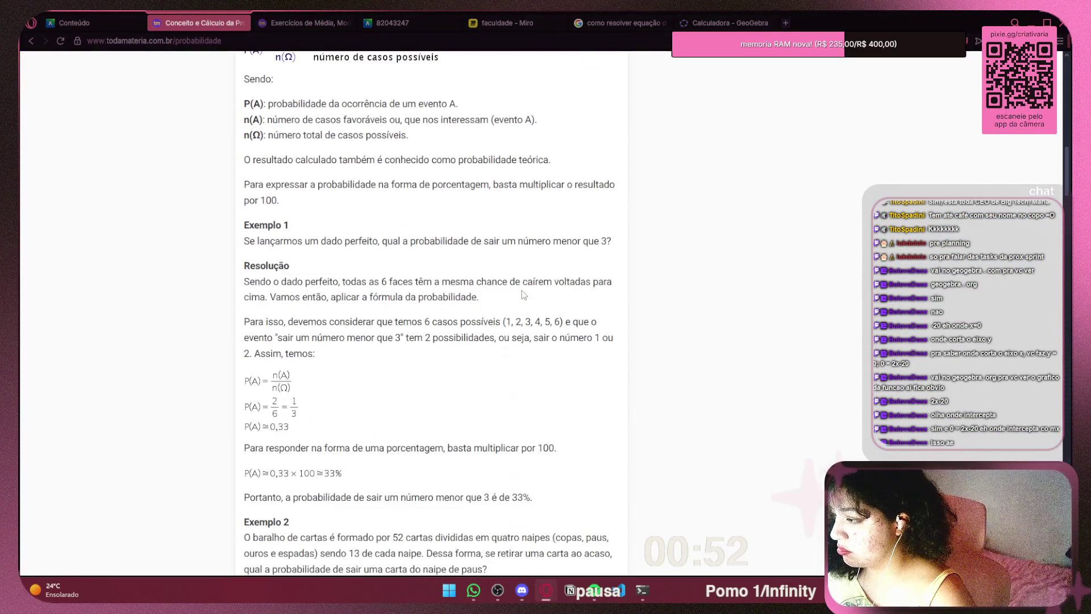
{"action": "scroll", "coordinate": [524, 295], "scroll_direction": "down", "scroll_amount": 9}
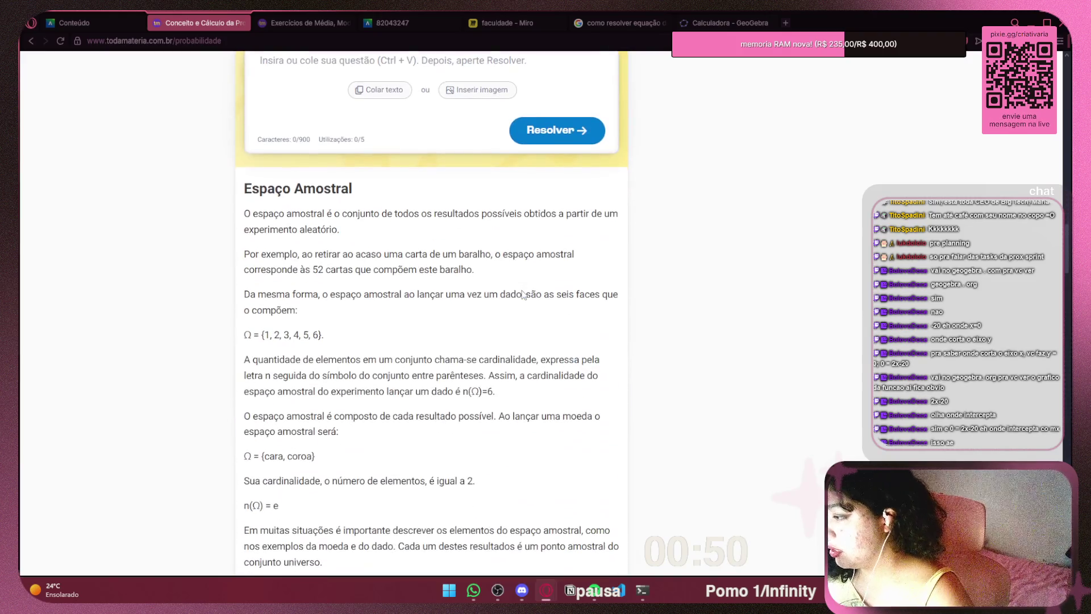
{"action": "scroll", "coordinate": [525, 282], "scroll_direction": "down", "scroll_amount": 13}
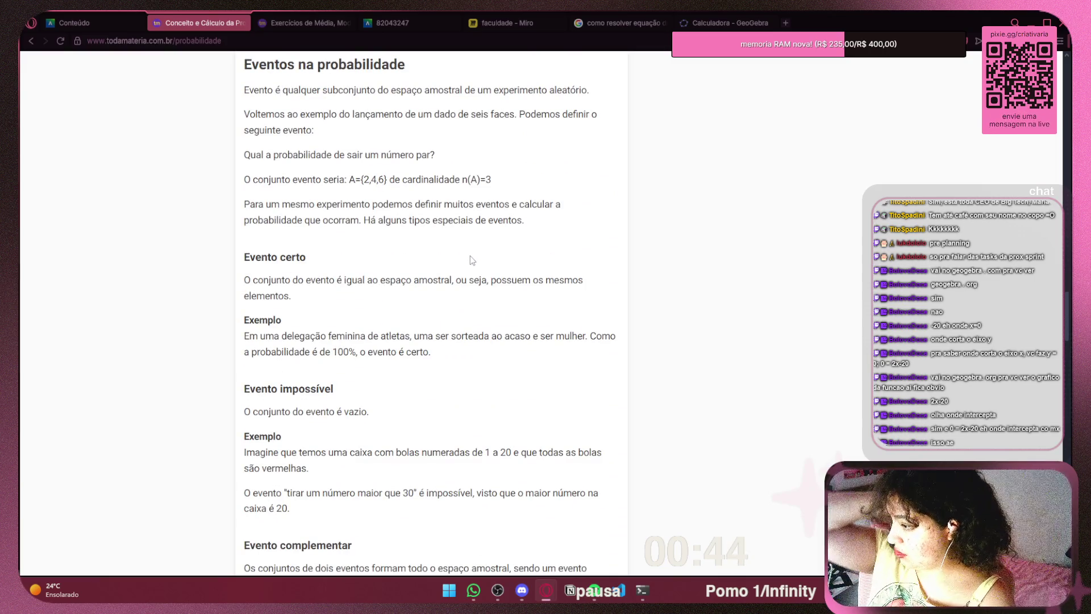
{"action": "scroll", "coordinate": [469, 263], "scroll_direction": "down", "scroll_amount": 5}
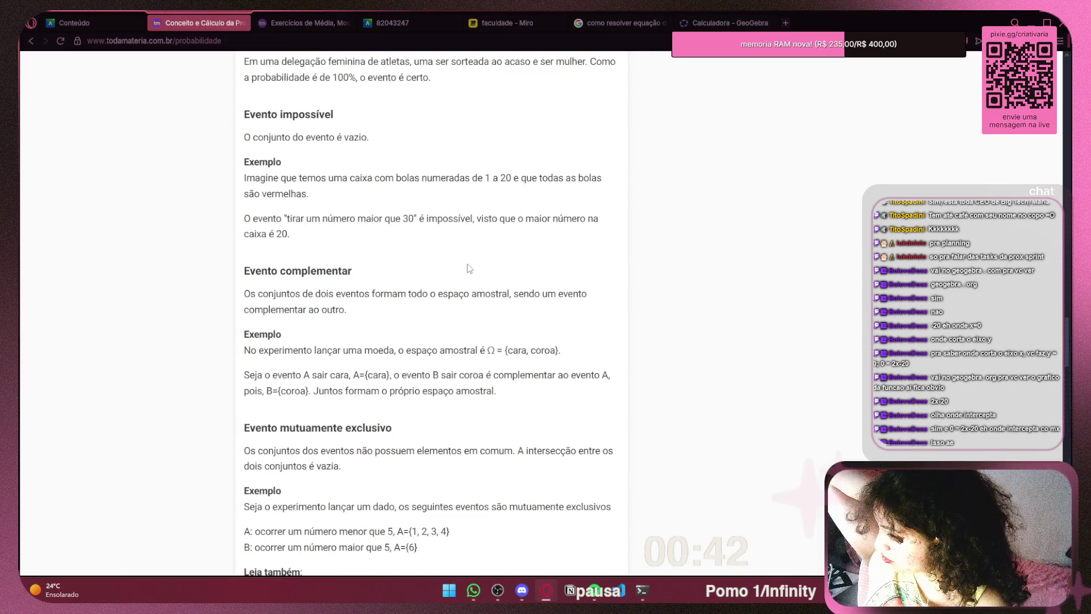
{"action": "scroll", "coordinate": [469, 269], "scroll_direction": "down", "scroll_amount": 3}
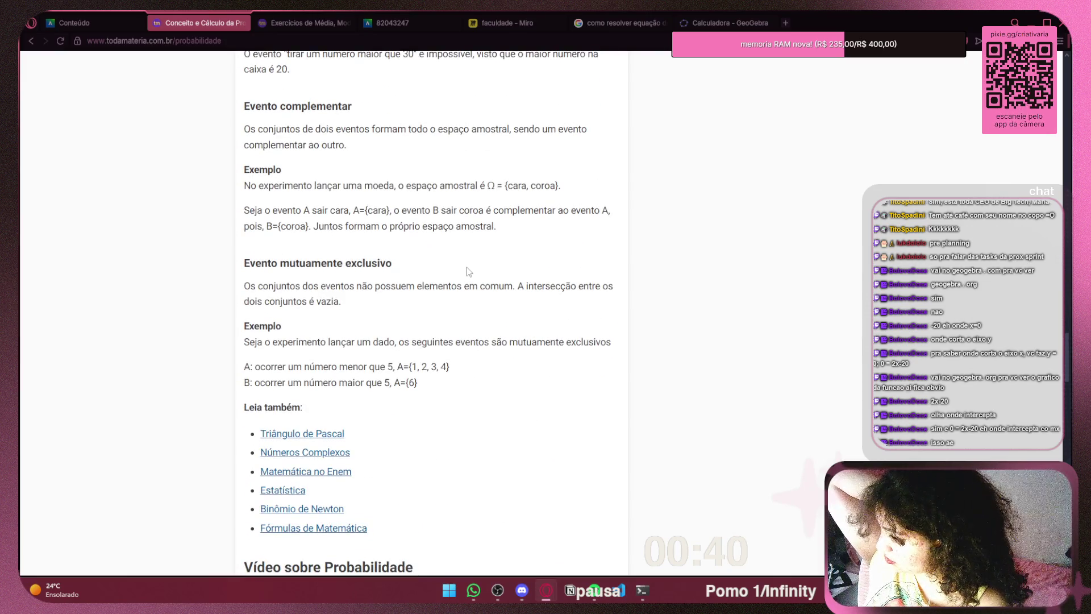
{"action": "scroll", "coordinate": [467, 273], "scroll_direction": "down", "scroll_amount": 5}
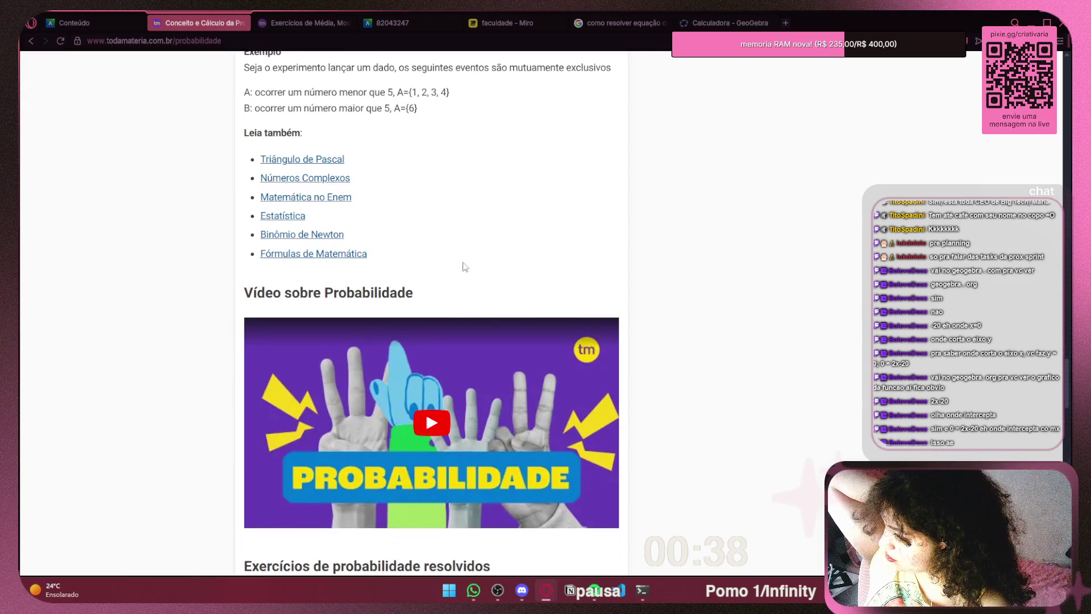
Return to the Análise Combinatória e Probabilidade topic listing
{"action": "left_click", "coordinate": [292, 25]}
{"action": "left_click", "coordinate": [196, 23]}
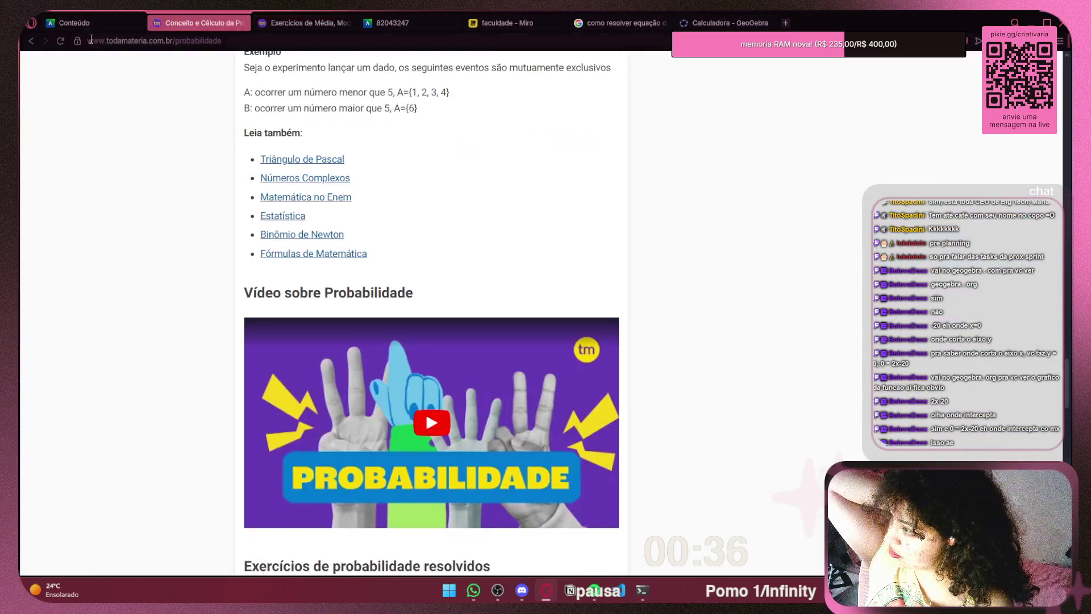
{"action": "left_click", "coordinate": [25, 39]}
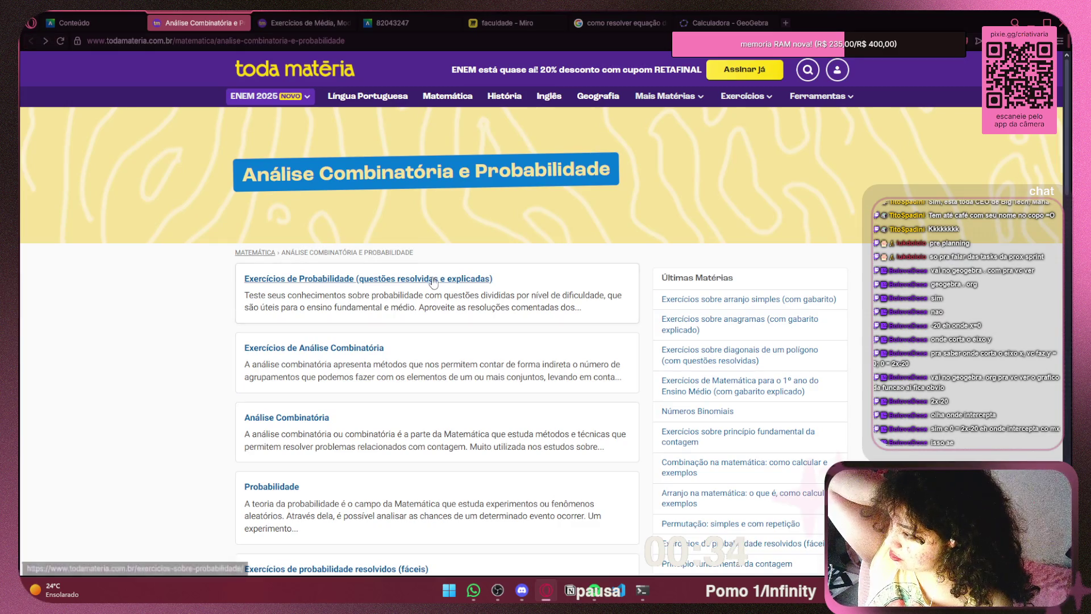
Open the Análise Combinatória article and read through its opening Arranjos and factorial content
{"action": "left_click", "coordinate": [307, 418]}
{"action": "scroll", "coordinate": [498, 349], "scroll_direction": "down", "scroll_amount": 10}
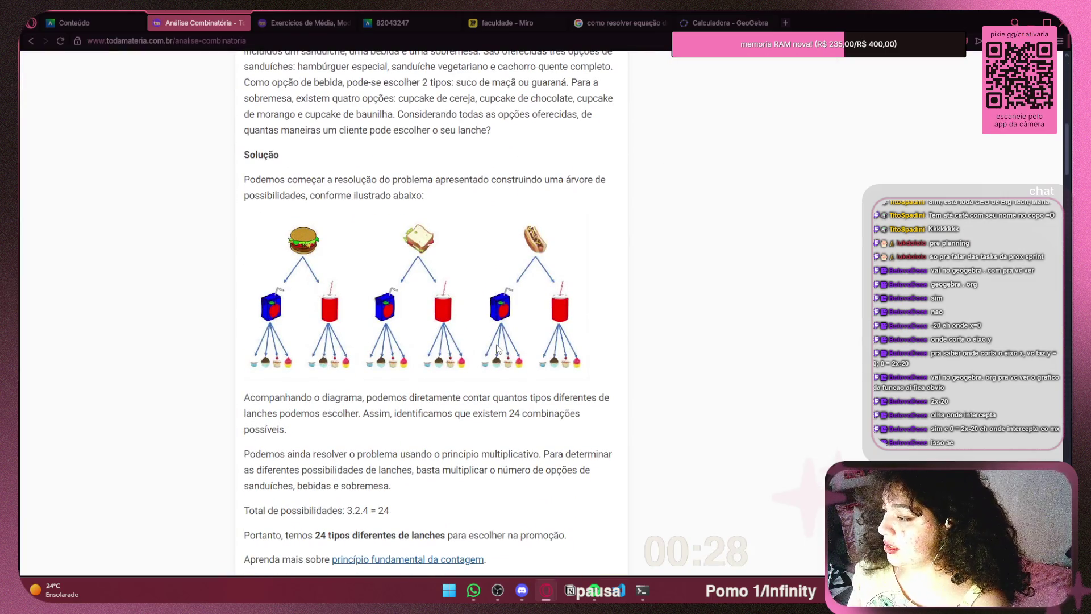
{"action": "scroll", "coordinate": [498, 349], "scroll_direction": "down", "scroll_amount": 3}
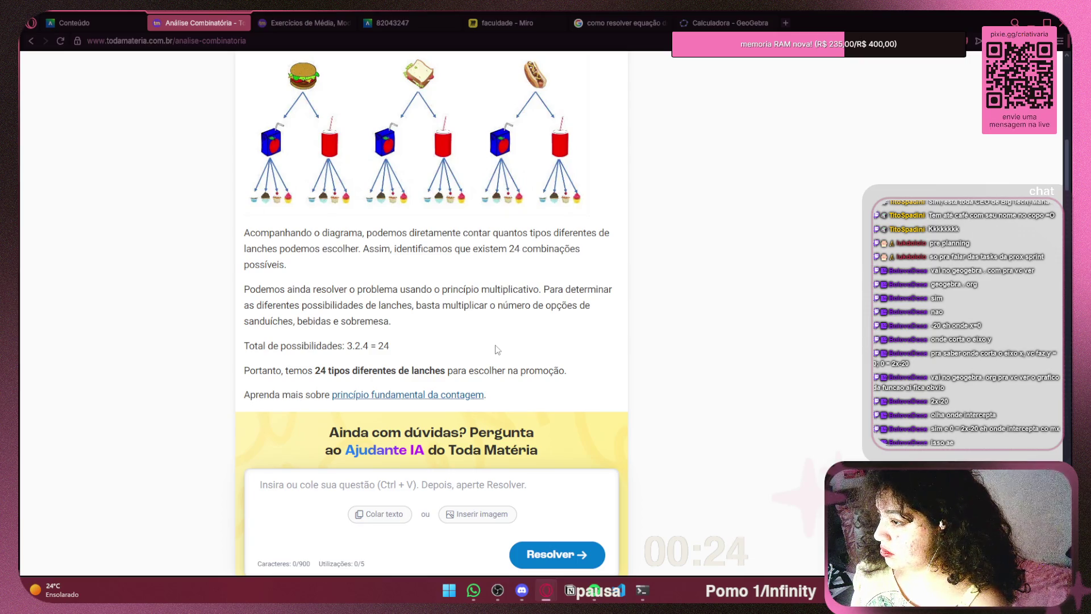
{"action": "scroll", "coordinate": [496, 350], "scroll_direction": "down", "scroll_amount": 6}
{"action": "scroll", "coordinate": [496, 352], "scroll_direction": "down", "scroll_amount": 3}
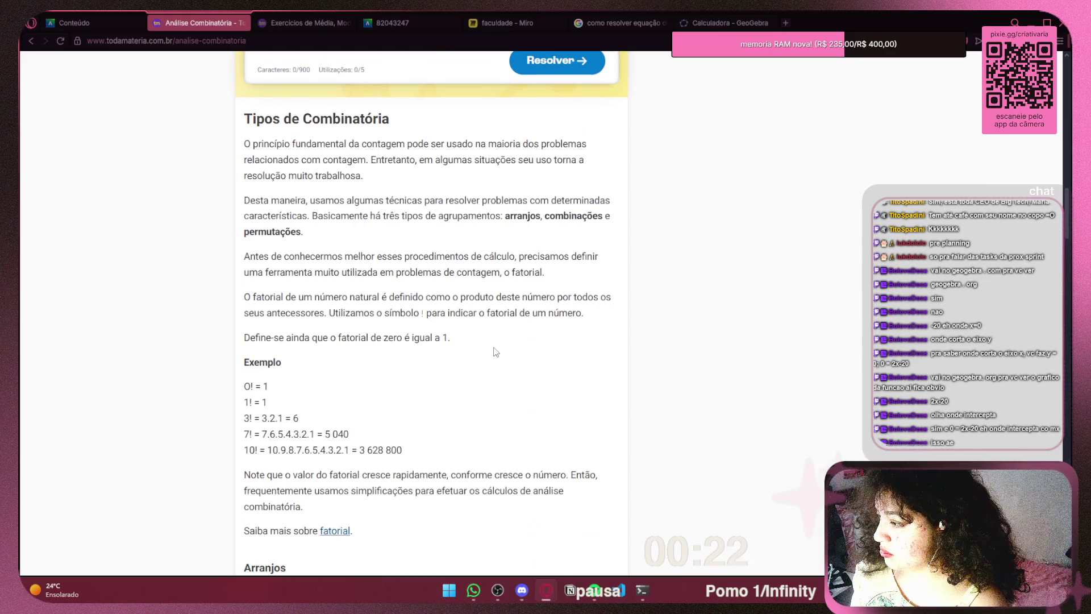
{"action": "mouse_move", "coordinate": [435, 460]}
{"action": "left_mouse_down"}
{"action": "mouse_move", "coordinate": [250, 401]}
{"action": "mouse_move", "coordinate": [244, 361]}
{"action": "left_mouse_up"}
{"action": "left_click", "coordinate": [434, 383]}
{"action": "scroll", "coordinate": [453, 357], "scroll_direction": "down", "scroll_amount": 2}
{"action": "scroll", "coordinate": [454, 357], "scroll_direction": "down", "scroll_amount": 4}
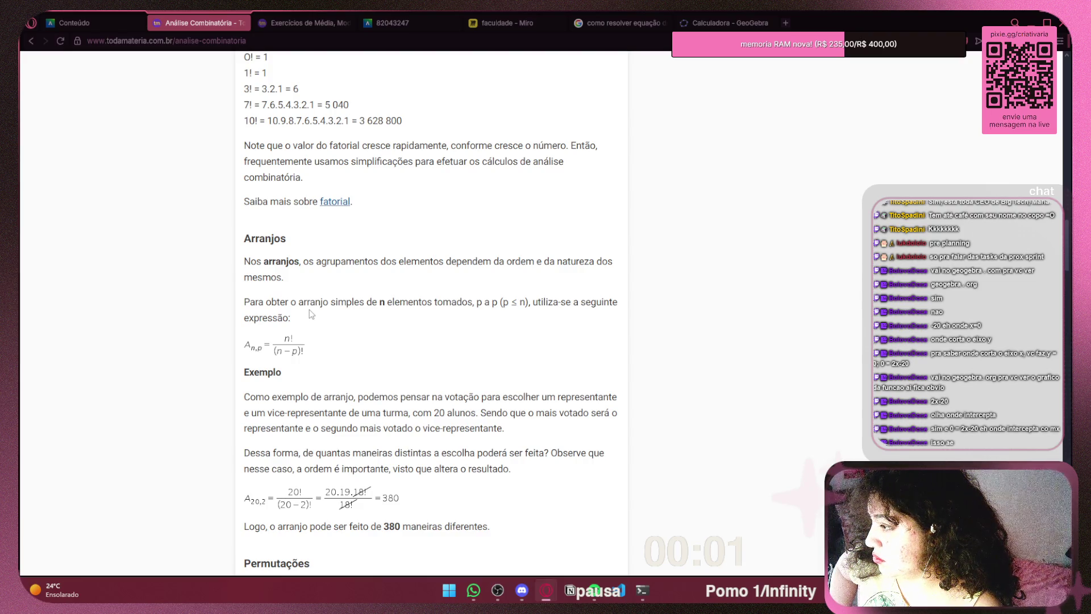
Scroll through Permutações and Combinações, then bring up the Exercícios de Média page
{"action": "scroll", "coordinate": [311, 314], "scroll_direction": "down", "scroll_amount": 4}
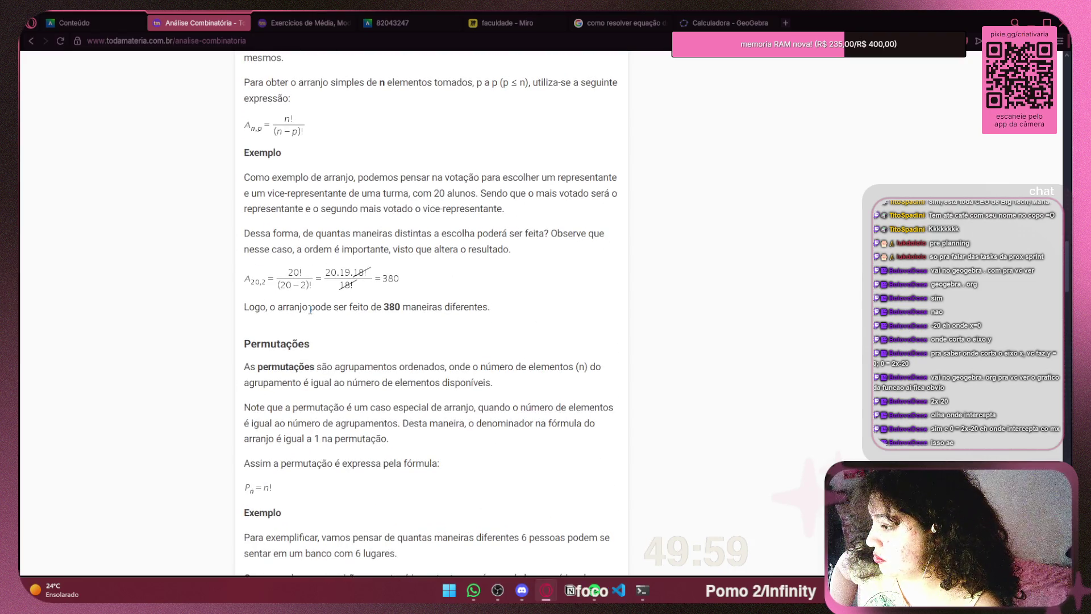
{"action": "scroll", "coordinate": [437, 310], "scroll_direction": "up", "scroll_amount": 7}
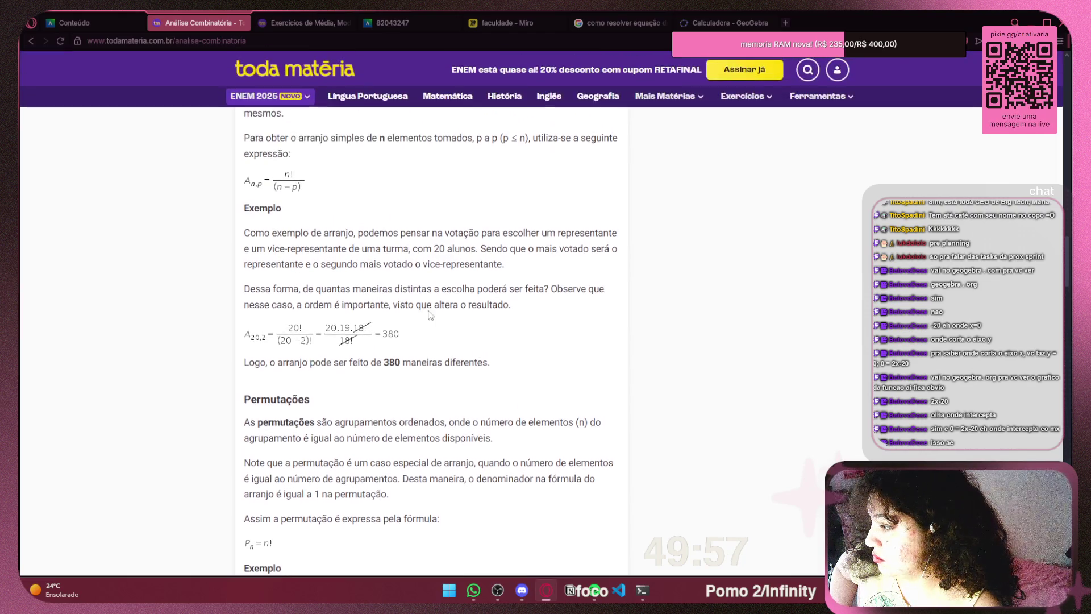
{"action": "scroll", "coordinate": [442, 311], "scroll_direction": "down", "scroll_amount": 7}
{"action": "scroll", "coordinate": [441, 312], "scroll_direction": "down", "scroll_amount": 3}
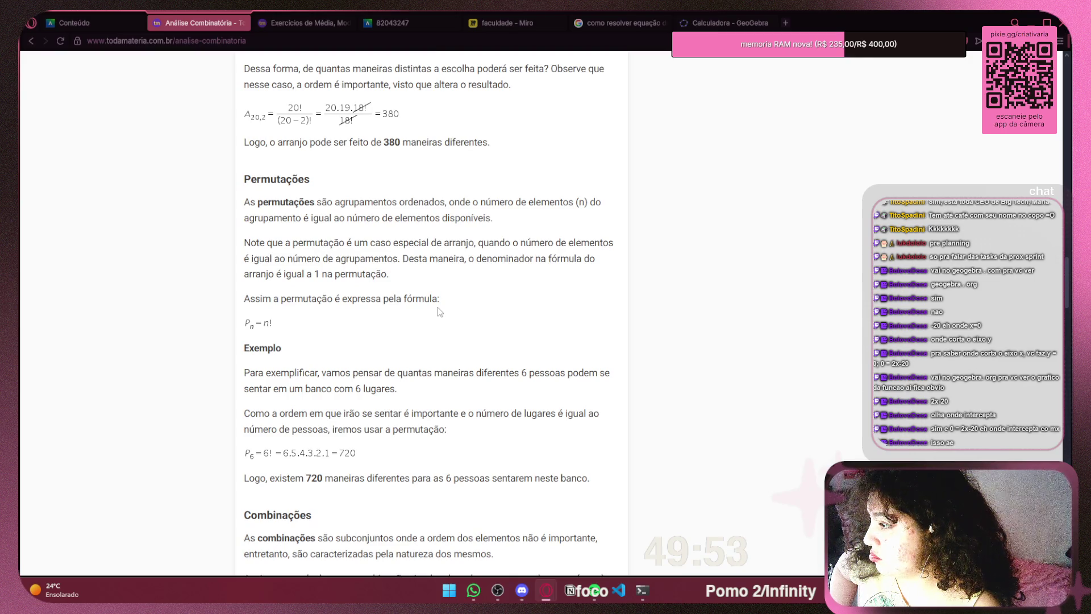
{"action": "scroll", "coordinate": [440, 312], "scroll_direction": "down", "scroll_amount": 3}
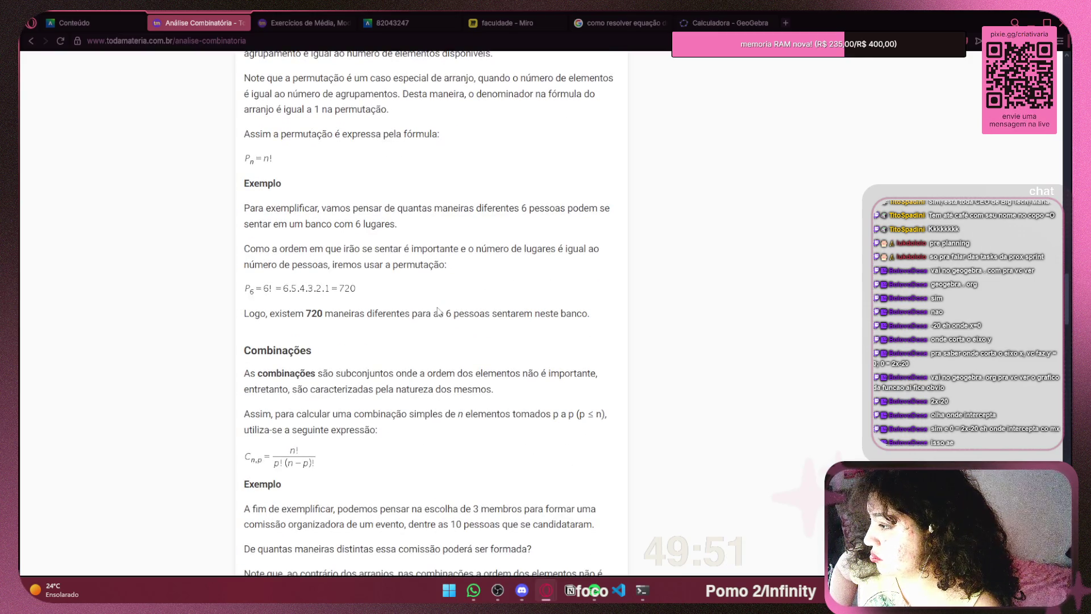
{"action": "scroll", "coordinate": [438, 311], "scroll_direction": "down", "scroll_amount": 5}
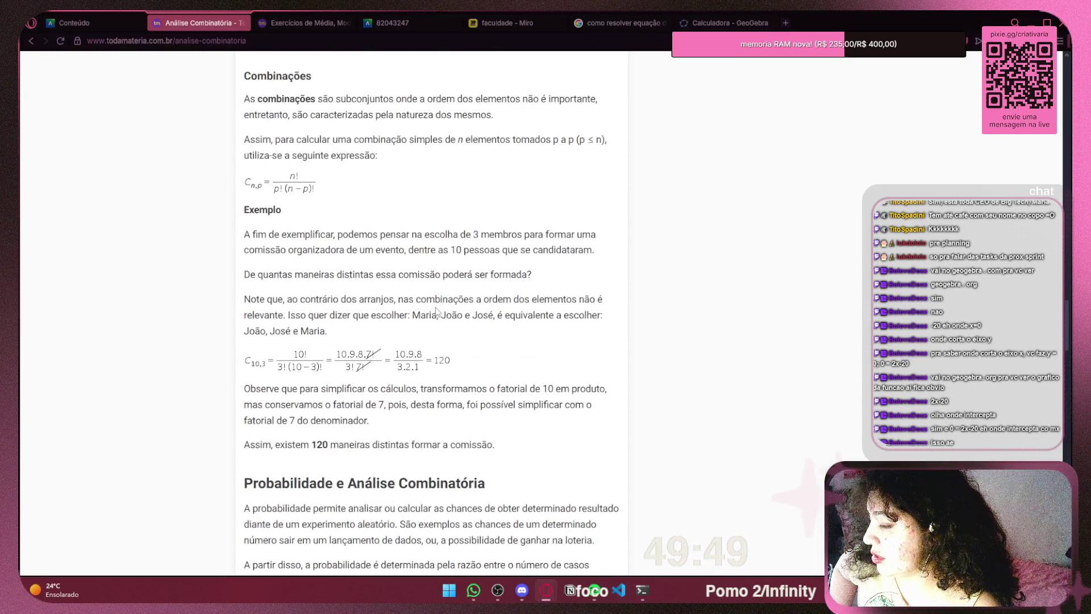
{"action": "scroll", "coordinate": [452, 315], "scroll_direction": "up", "scroll_amount": 15}
{"action": "scroll", "coordinate": [453, 316], "scroll_direction": "up", "scroll_amount": 12}
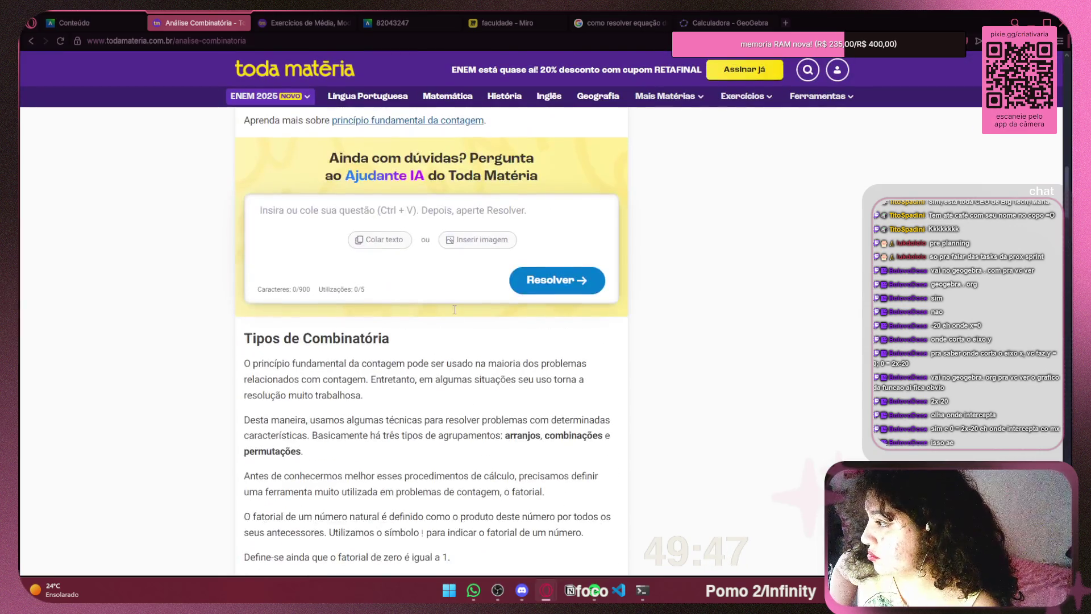
{"action": "scroll", "coordinate": [455, 314], "scroll_direction": "up", "scroll_amount": 2}
{"action": "scroll", "coordinate": [456, 314], "scroll_direction": "up", "scroll_amount": 3}
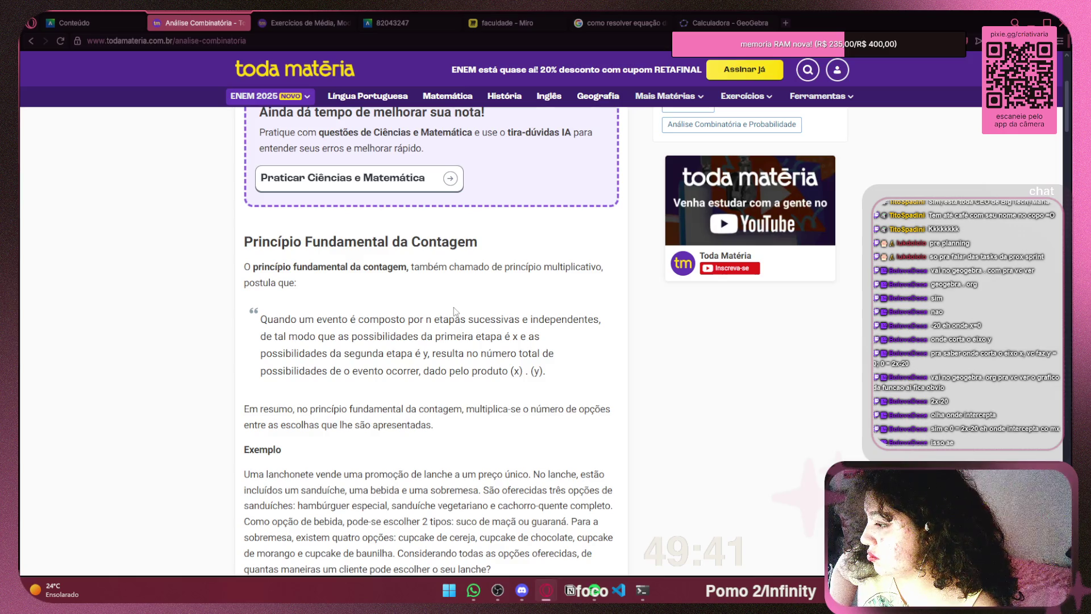
{"action": "left_click", "coordinate": [271, 24]}
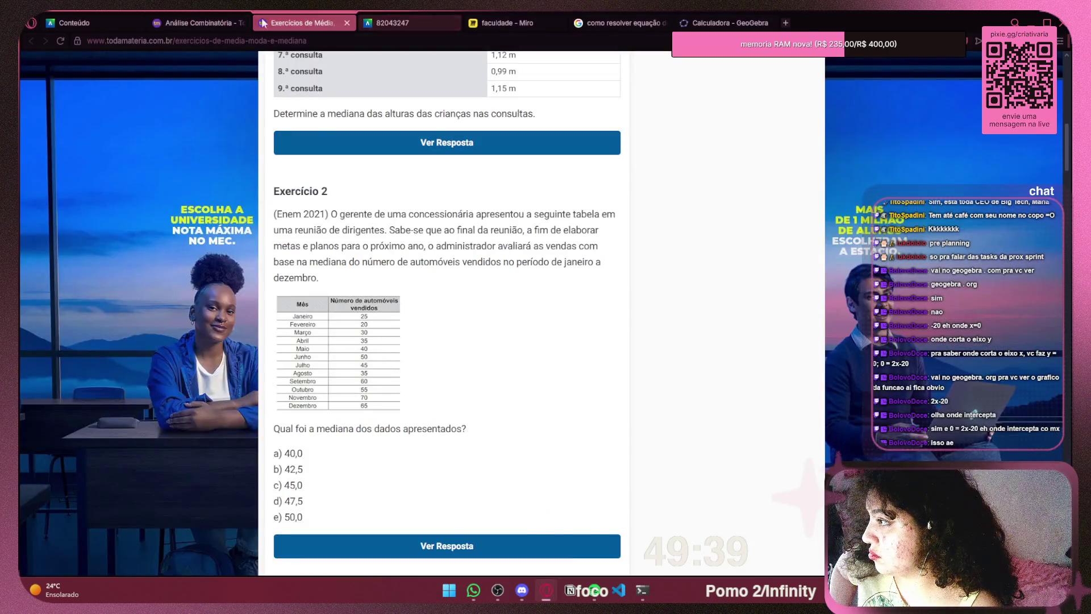
Force dark pages in Opera GX and open the Exercícios de Probabilidade page
{"action": "key", "text": "ctrl+shift+Tab"}
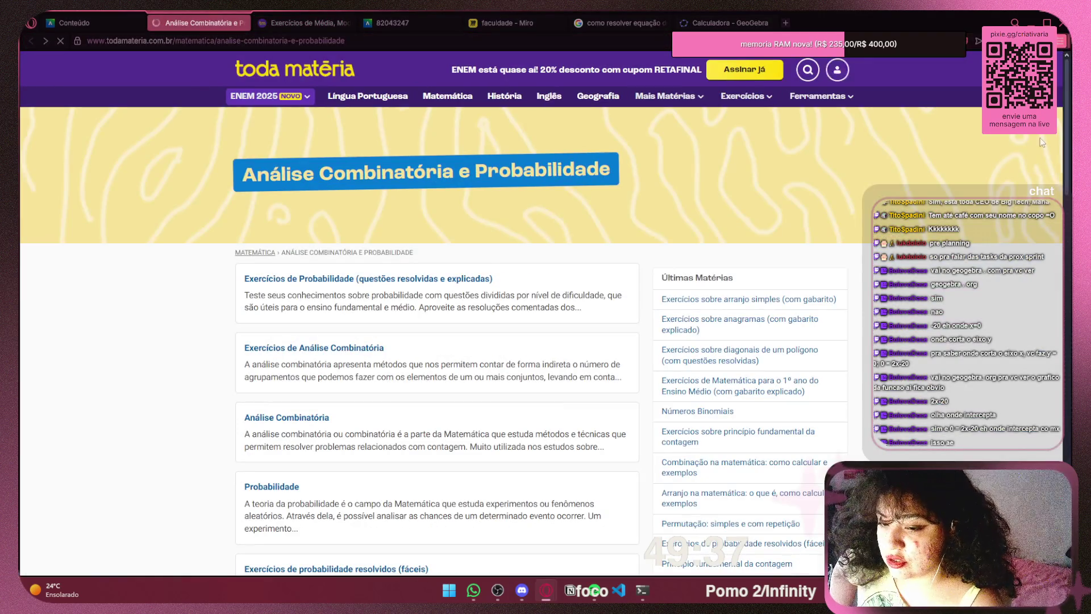
{"action": "left_click", "coordinate": [1061, 41]}
{"action": "left_click", "coordinate": [1027, 321]}
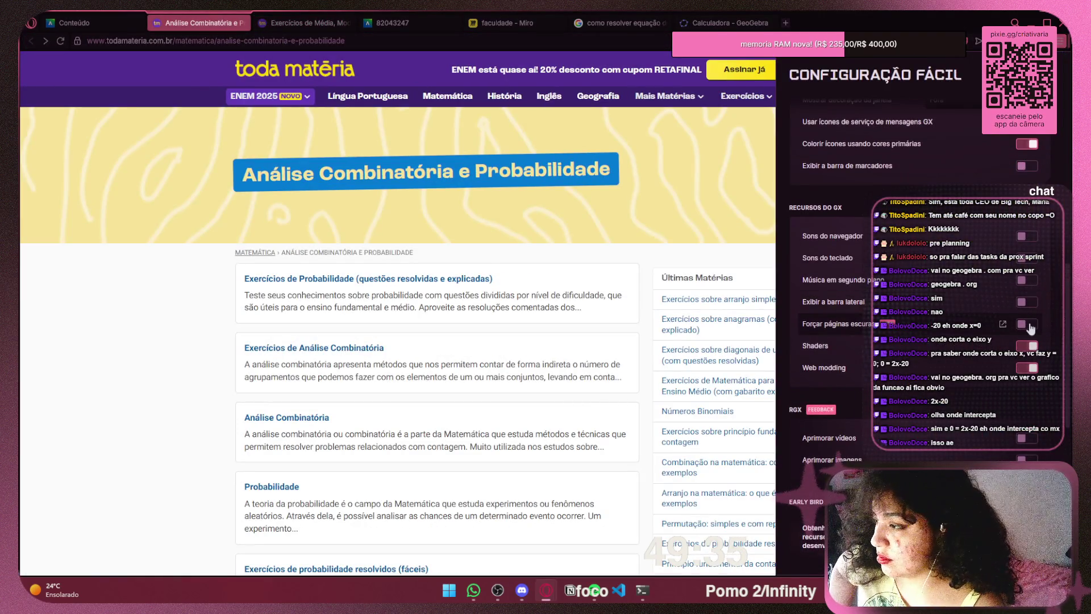
{"action": "scroll", "coordinate": [365, 329], "scroll_direction": "down", "scroll_amount": 1}
{"action": "scroll", "coordinate": [366, 329], "scroll_direction": "down", "scroll_amount": 1}
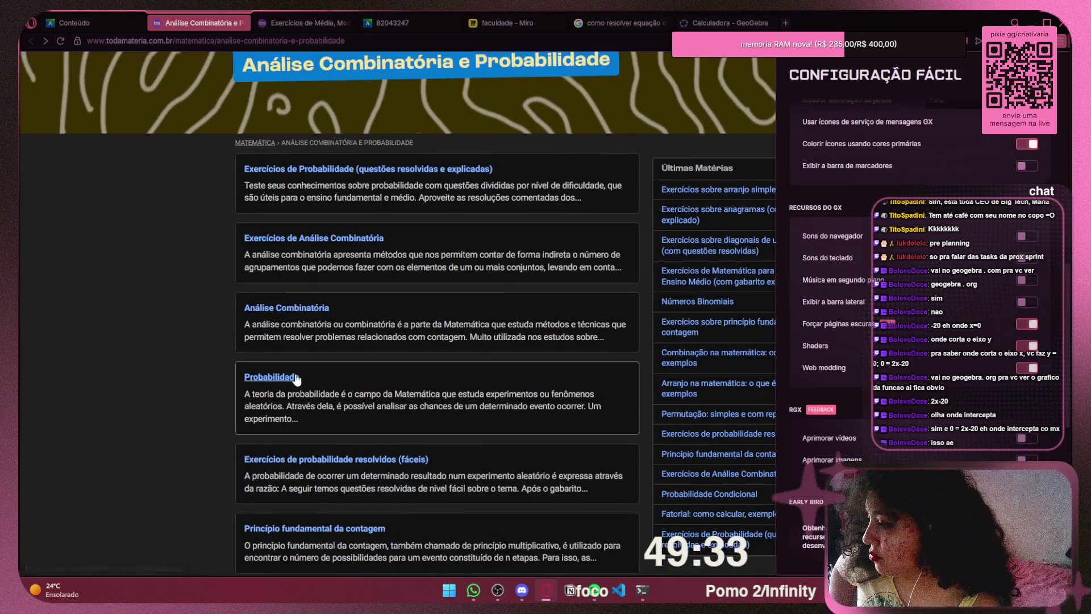
{"action": "left_click", "coordinate": [354, 188]}
Read through the questions, highlighting Questão 1 and Questão 5, and return to Questão 1
{"action": "scroll", "coordinate": [601, 257], "scroll_direction": "down", "scroll_amount": 3}
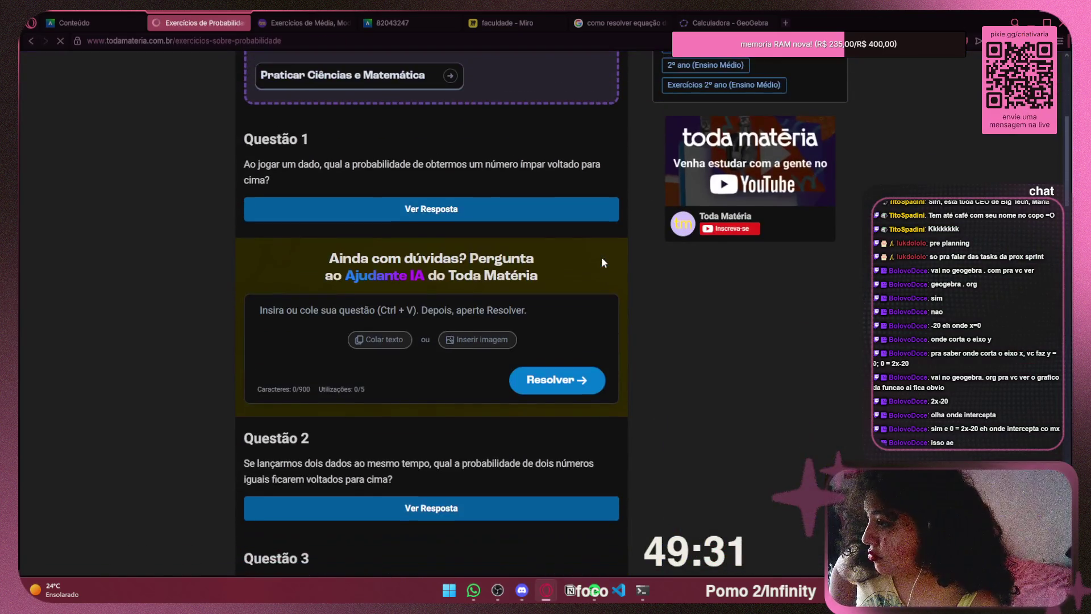
{"action": "mouse_move", "coordinate": [249, 164]}
{"action": "left_mouse_down"}
{"action": "mouse_move", "coordinate": [597, 165]}
{"action": "mouse_move", "coordinate": [393, 176]}
{"action": "left_mouse_up"}
{"action": "left_click", "coordinate": [392, 175]}
{"action": "scroll", "coordinate": [392, 175], "scroll_direction": "down", "scroll_amount": 15}
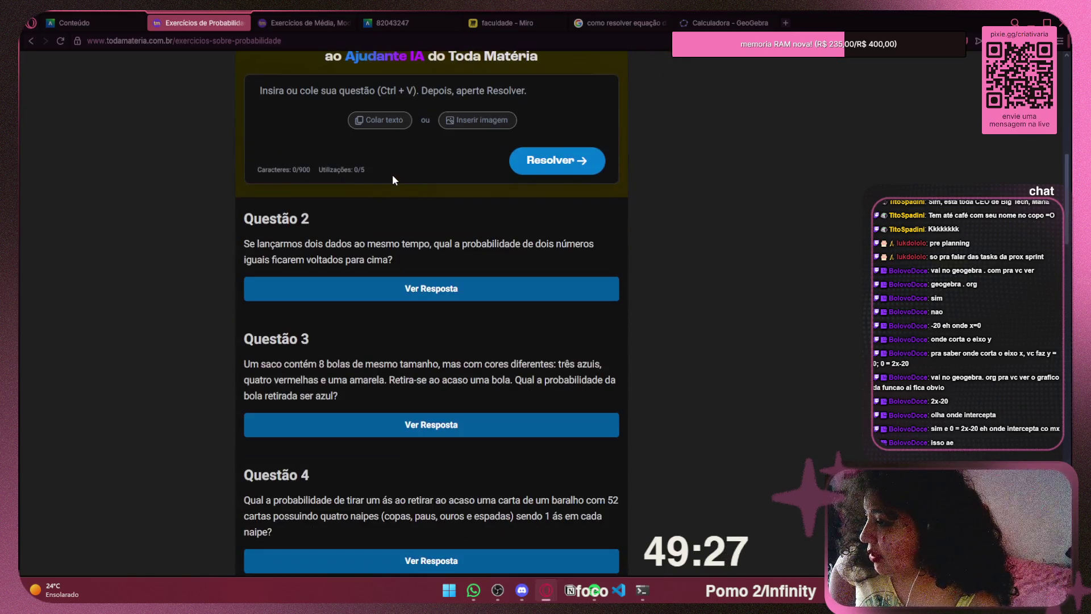
{"action": "scroll", "coordinate": [397, 180], "scroll_direction": "down", "scroll_amount": 5}
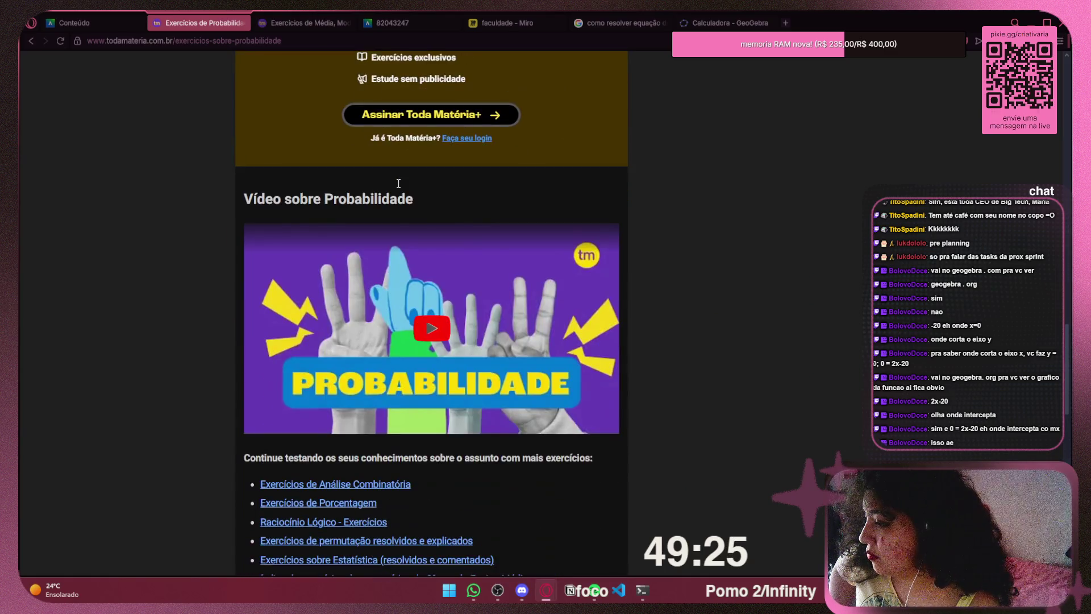
{"action": "scroll", "coordinate": [410, 239], "scroll_direction": "up", "scroll_amount": 5}
{"action": "scroll", "coordinate": [409, 250], "scroll_direction": "up", "scroll_amount": 6}
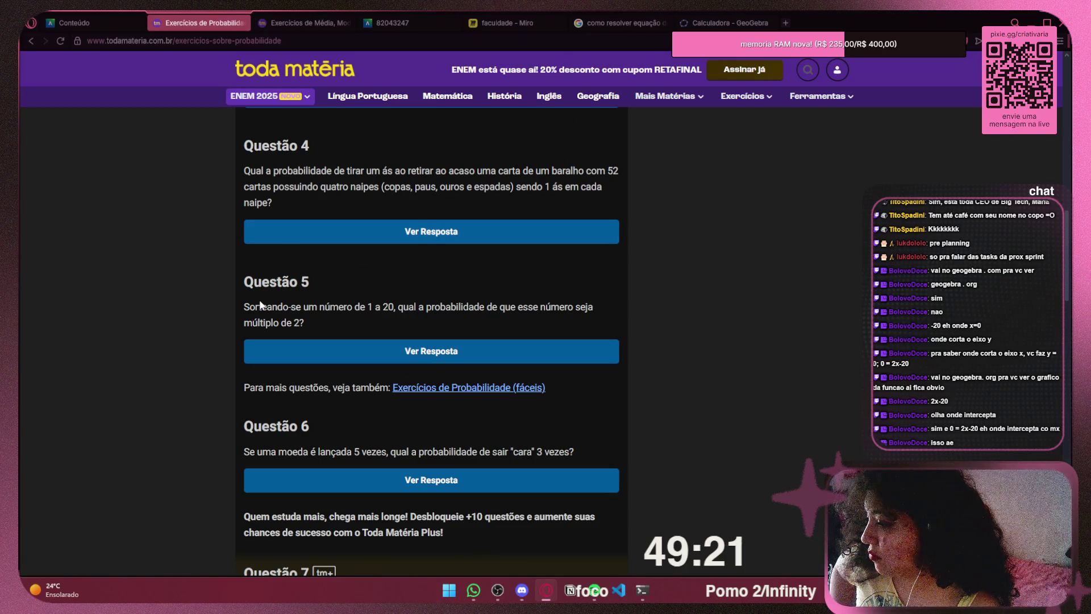
{"action": "mouse_move", "coordinate": [245, 307]}
{"action": "left_mouse_down"}
{"action": "mouse_move", "coordinate": [310, 307]}
{"action": "mouse_move", "coordinate": [306, 321]}
{"action": "left_mouse_up"}
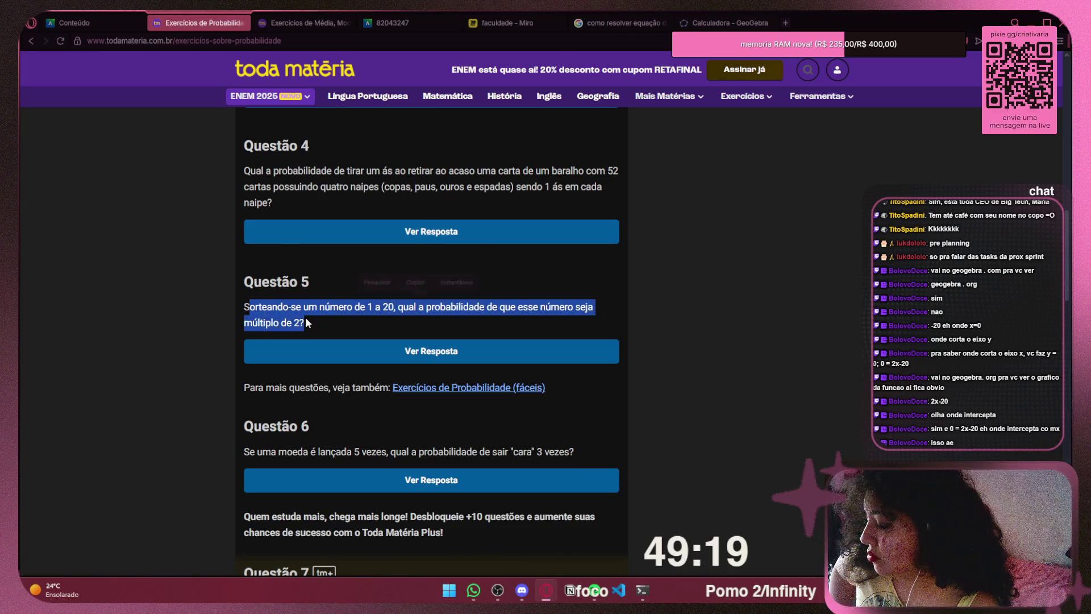
{"action": "left_click", "coordinate": [306, 321]}
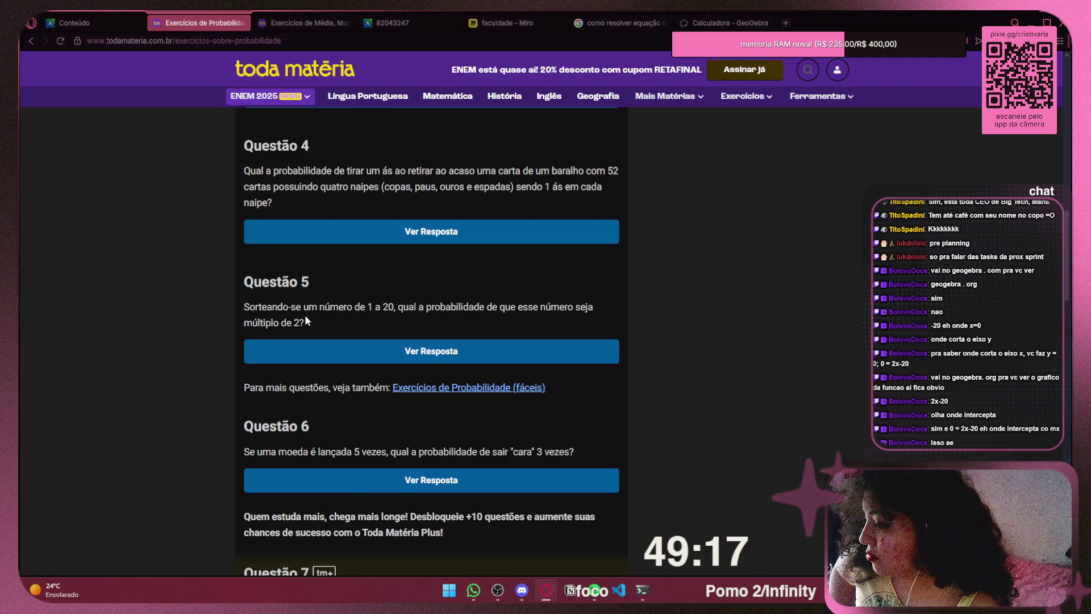
{"action": "scroll", "coordinate": [305, 318], "scroll_direction": "up", "scroll_amount": 3}
{"action": "scroll", "coordinate": [306, 298], "scroll_direction": "up", "scroll_amount": 6}
{"action": "scroll", "coordinate": [318, 282], "scroll_direction": "up", "scroll_amount": 3}
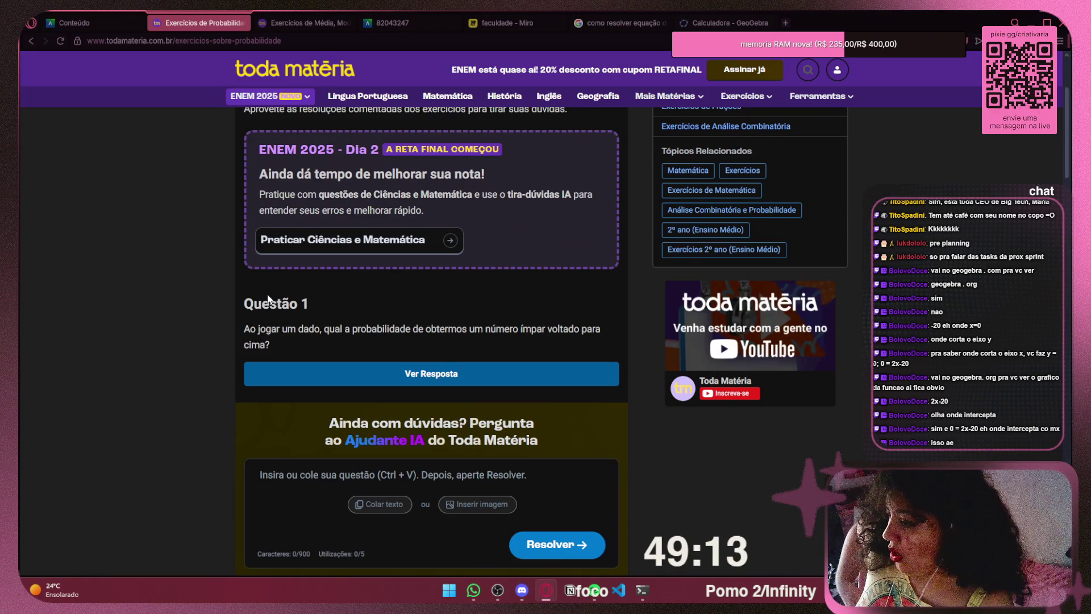
Check the course outline and Miro board, then come back to Questão 1 and start a screen snip
{"action": "left_click", "coordinate": [79, 24]}
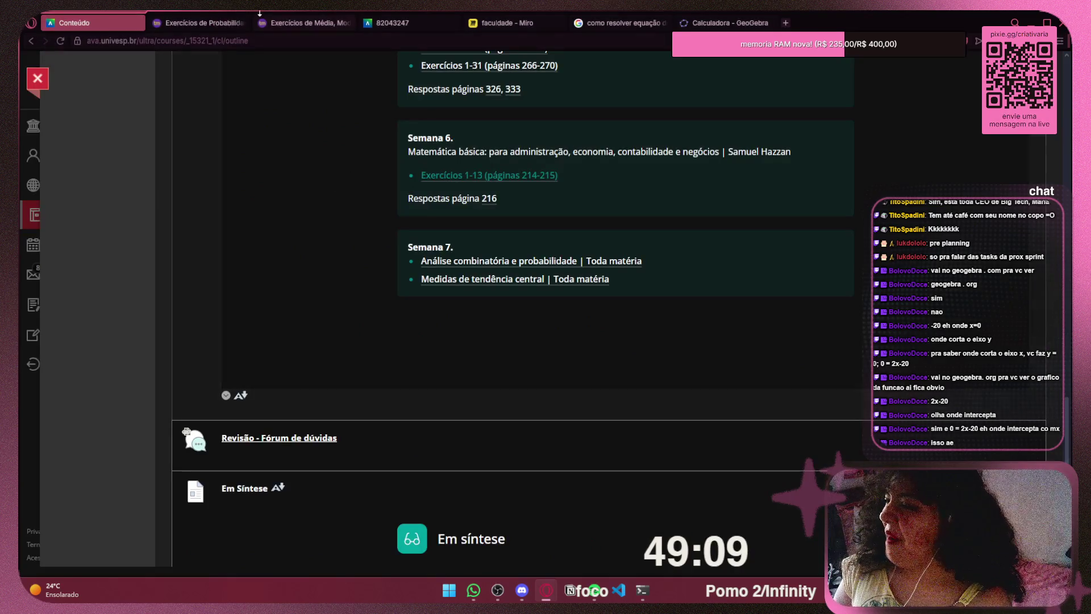
{"action": "left_click", "coordinate": [216, 23]}
{"action": "left_click", "coordinate": [526, 25]}
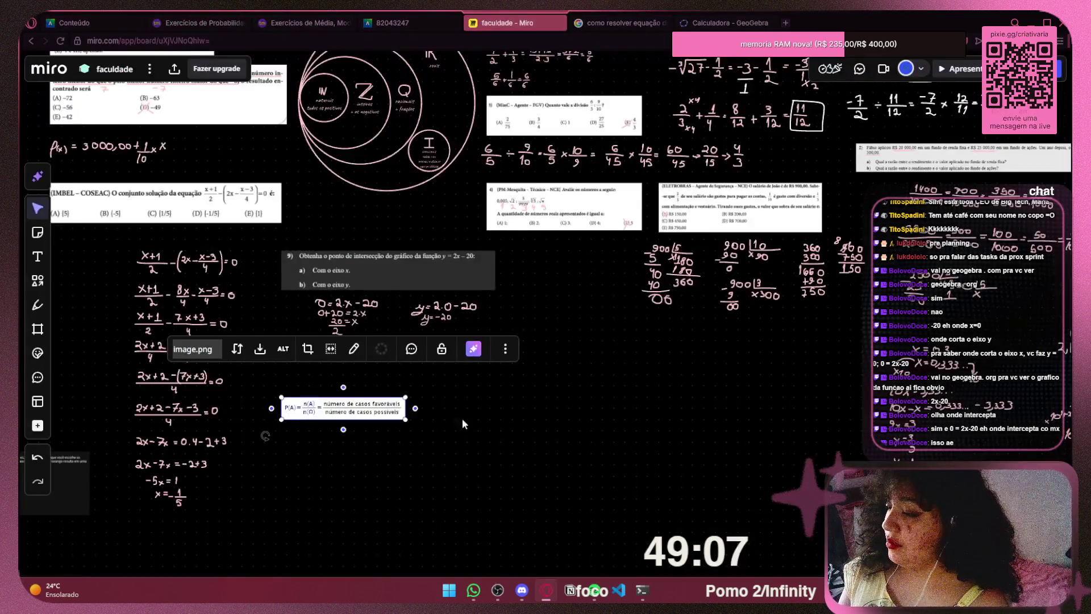
{"action": "scroll", "coordinate": [469, 421], "scroll_direction": "up", "scroll_amount": 5}
{"action": "left_click", "coordinate": [179, 17]}
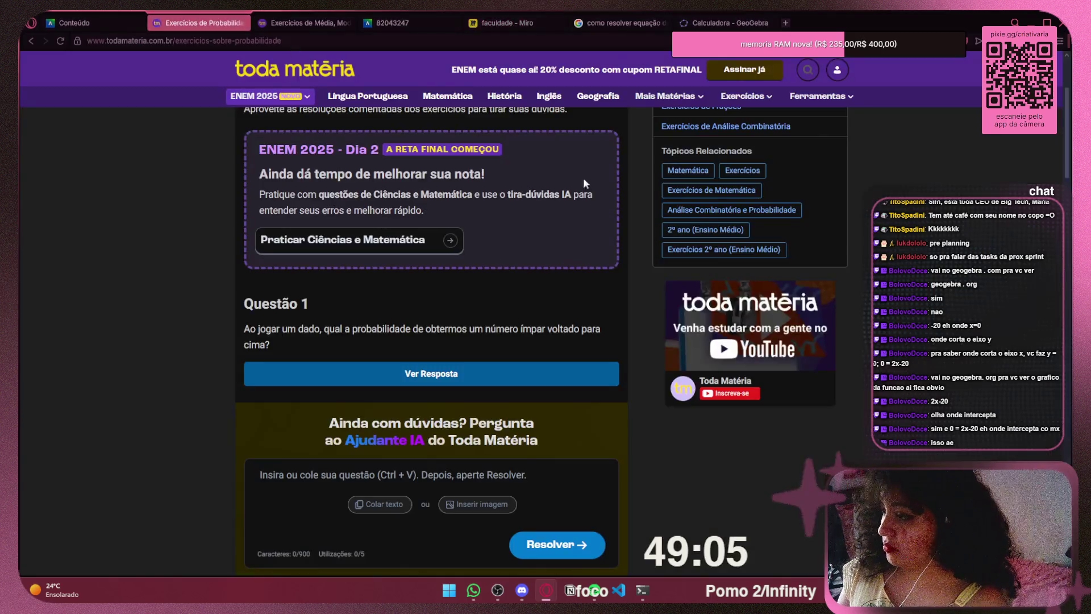
{"action": "key", "text": "super+shift+s"}
Snip Questão 1, paste it on the Miro board and shrink it above the P(A) formula
{"action": "mouse_move", "coordinate": [239, 293]}
{"action": "left_mouse_down"}
{"action": "mouse_move", "coordinate": [478, 354]}
{"action": "mouse_move", "coordinate": [613, 356]}
{"action": "left_mouse_up"}
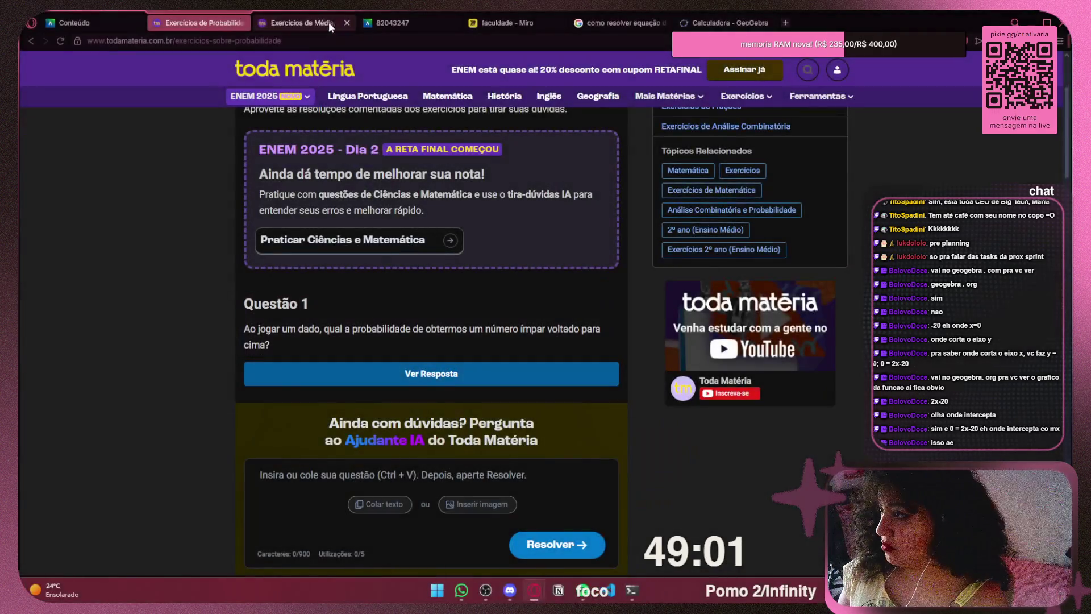
{"action": "left_click", "coordinate": [318, 23]}
{"action": "left_click", "coordinate": [506, 22]}
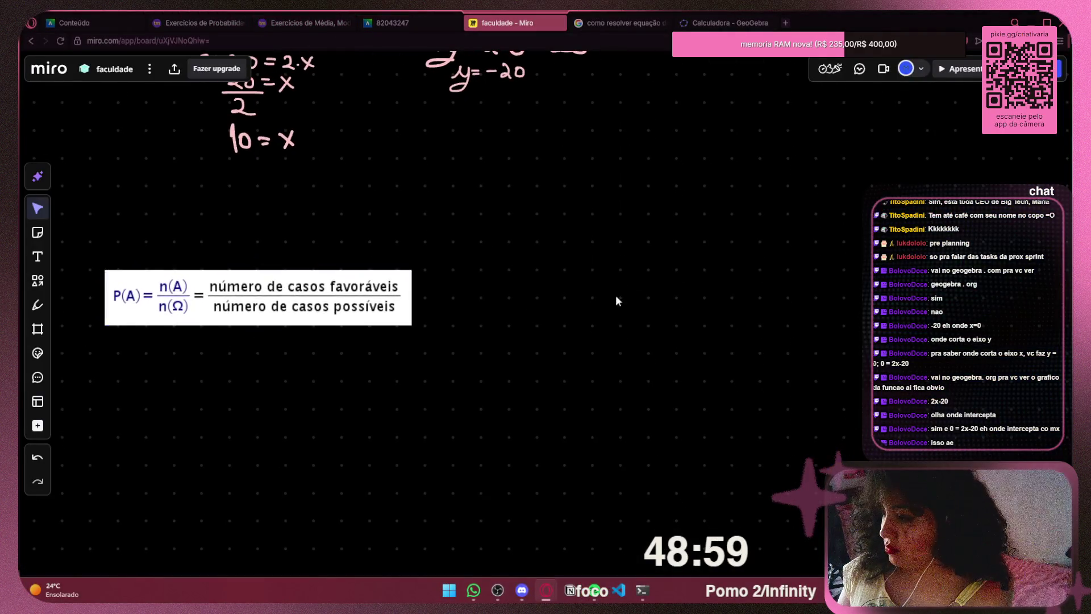
{"action": "key", "text": "ctrl+v"}
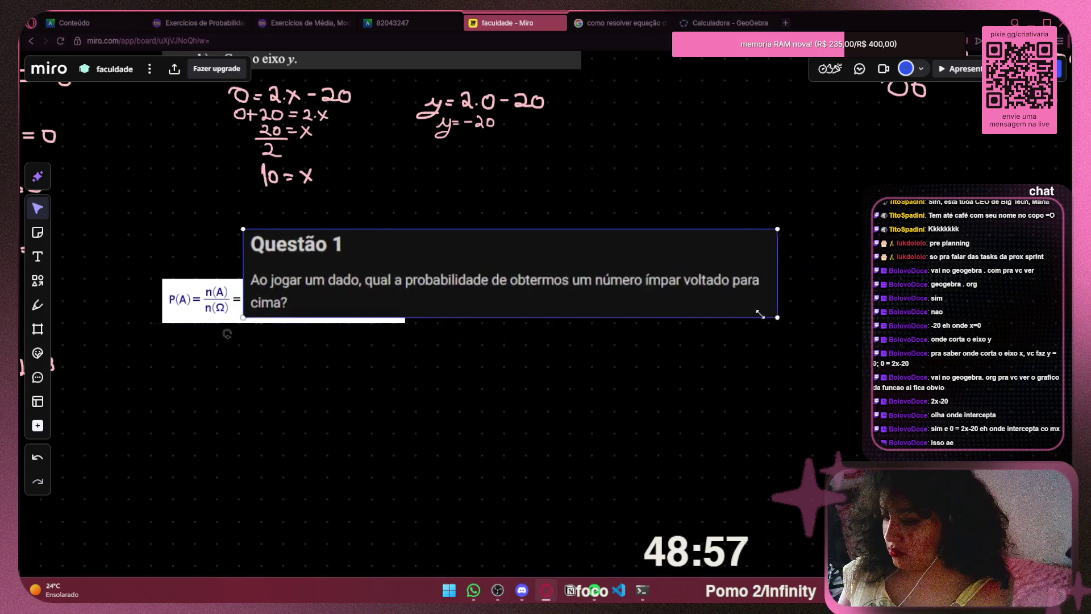
{"action": "left_click_drag", "start_coordinate": [472, 260], "coordinate": [760, 230]}
Move the formula image away from Questão 1 and start writing a pink P with the Pen
{"action": "left_click_drag", "start_coordinate": [284, 302], "coordinate": [366, 285]}
{"action": "left_click", "coordinate": [38, 305]}
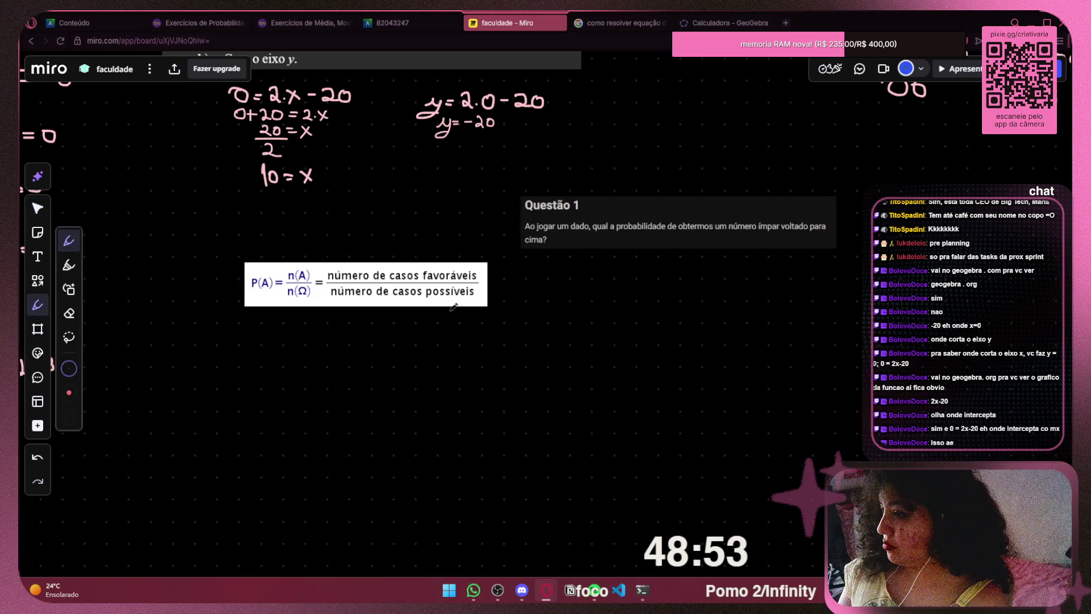
{"action": "scroll", "coordinate": [434, 299], "scroll_direction": "up", "scroll_amount": 5}
{"action": "left_click_drag", "start_coordinate": [734, 303], "coordinate": [407, 276]}
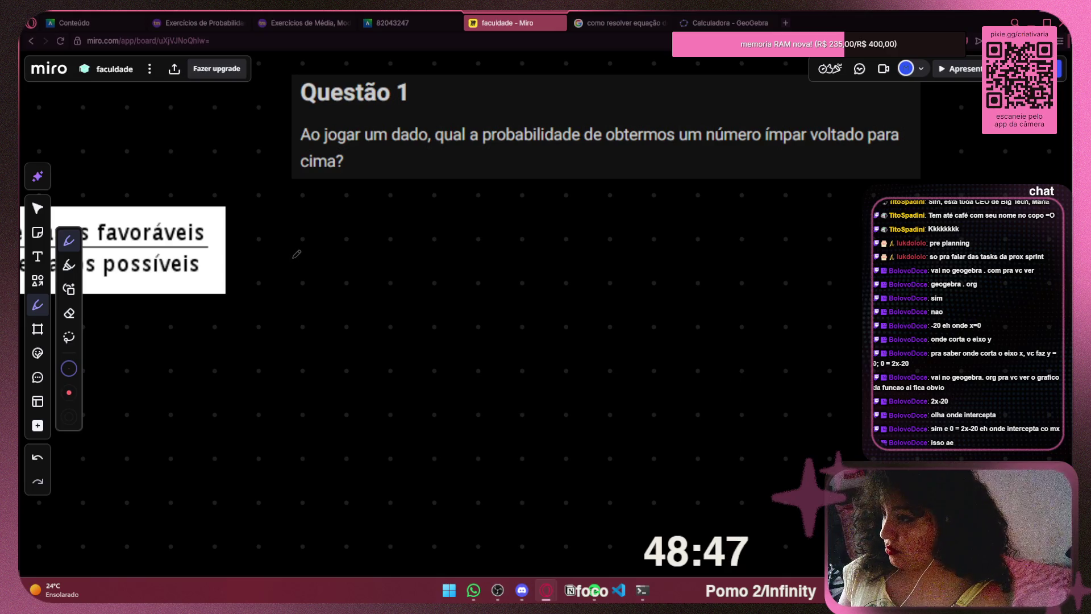
{"action": "mouse_move", "coordinate": [320, 247]}
{"action": "left_mouse_down"}
{"action": "mouse_move", "coordinate": [317, 301]}
{"action": "mouse_move", "coordinate": [322, 263]}
{"action": "mouse_move", "coordinate": [477, 247]}
{"action": "mouse_move", "coordinate": [724, 246]}
{"action": "mouse_move", "coordinate": [493, 248]}
{"action": "mouse_move", "coordinate": [704, 247]}
{"action": "mouse_move", "coordinate": [360, 262]}
{"action": "mouse_move", "coordinate": [341, 273]}
{"action": "mouse_move", "coordinate": [339, 256]}
{"action": "mouse_move", "coordinate": [348, 277]}
{"action": "mouse_move", "coordinate": [379, 256]}
{"action": "left_mouse_up"}
{"action": "key", "text": "ctrl+z"}
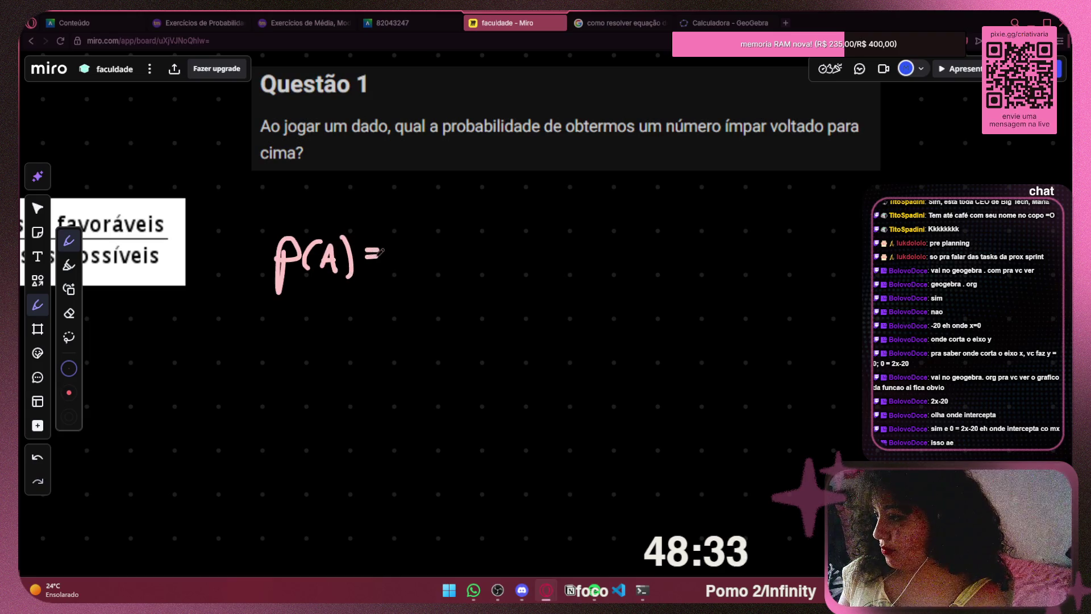
Draw the fraction bar and numerator 3 after P(A) =, erasing the stray denominator 3 and equals
{"action": "left_click_drag", "start_coordinate": [235, 237], "coordinate": [609, 236]}
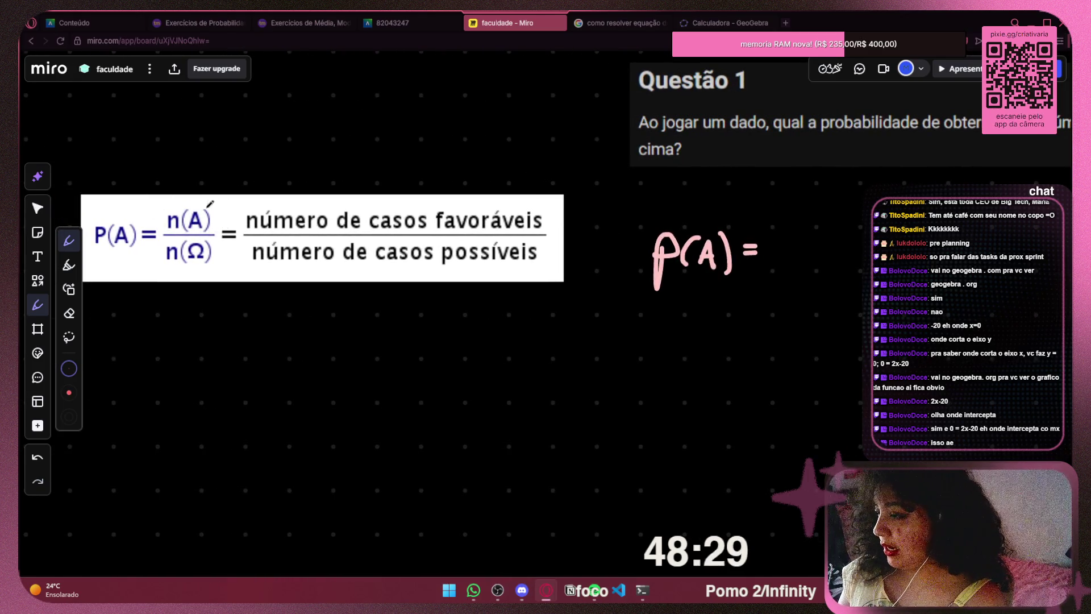
{"action": "left_click_drag", "start_coordinate": [712, 256], "coordinate": [284, 252]}
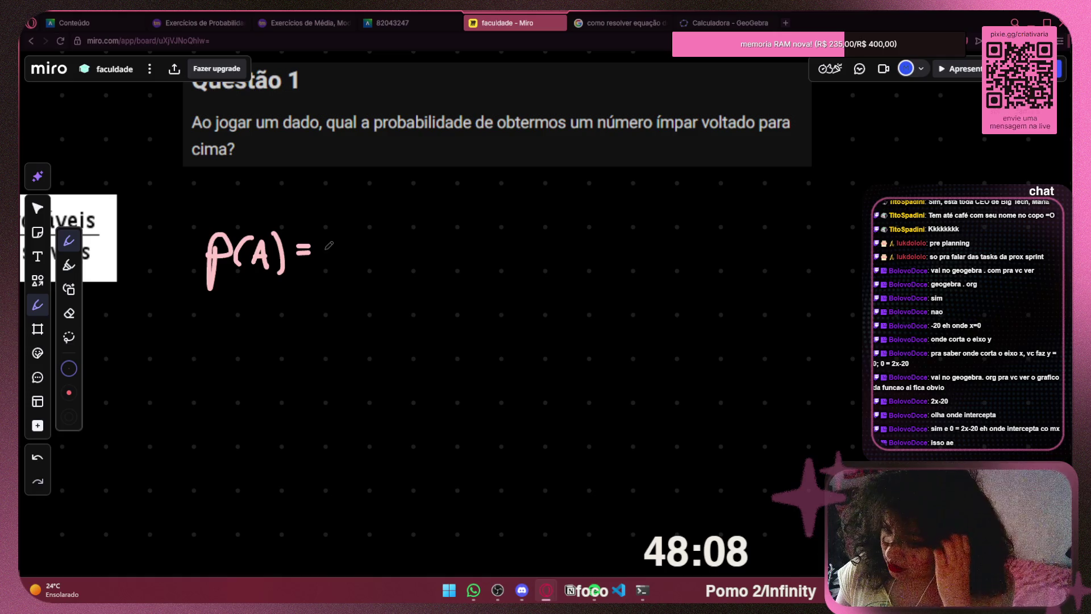
{"action": "left_click_drag", "start_coordinate": [324, 248], "coordinate": [416, 250]}
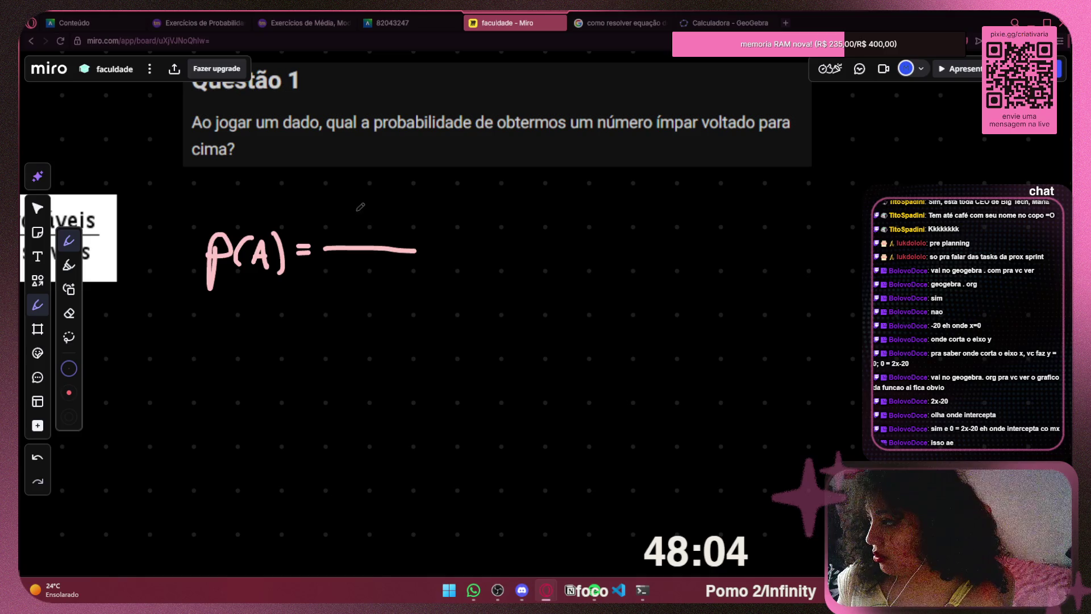
{"action": "left_click_drag", "start_coordinate": [358, 212], "coordinate": [373, 223]}
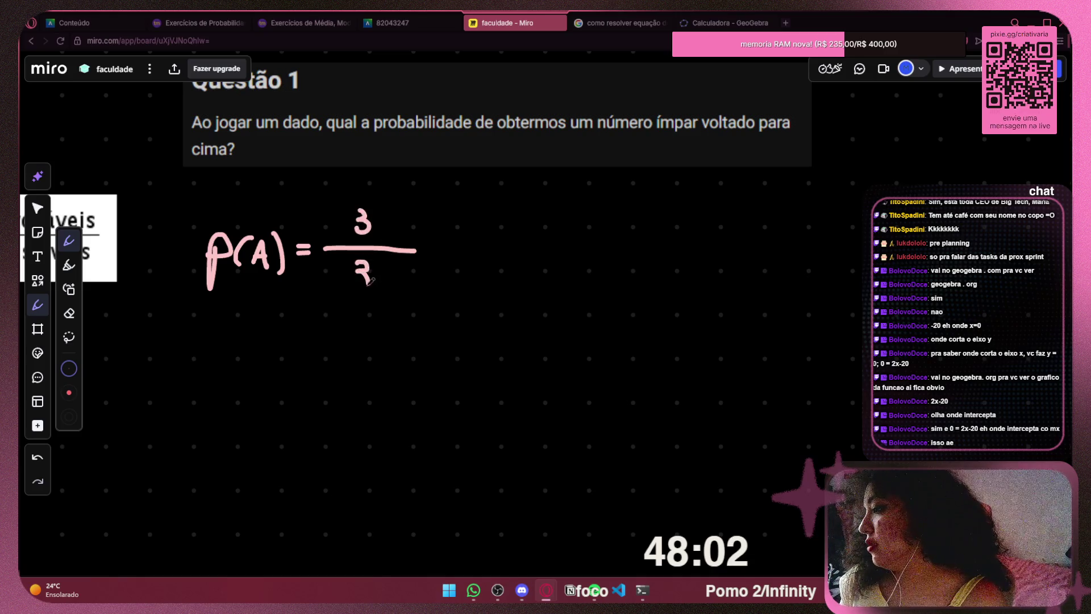
{"action": "key", "text": "ctrl+z"}
{"action": "key", "text": "ctrl+z"}
{"action": "mouse_move", "coordinate": [358, 211]}
{"action": "left_mouse_down"}
{"action": "mouse_move", "coordinate": [368, 275]}
{"action": "mouse_move", "coordinate": [350, 289]}
{"action": "left_mouse_up"}
{"action": "key", "text": "ctrl+z"}
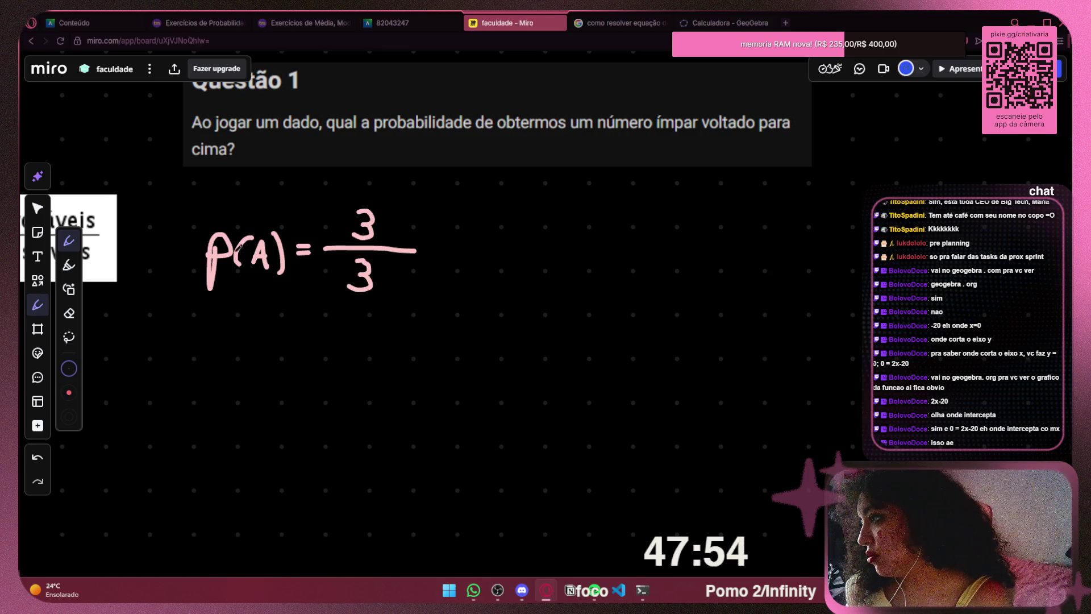
{"action": "scroll", "coordinate": [419, 263], "scroll_direction": "up", "scroll_amount": 1}
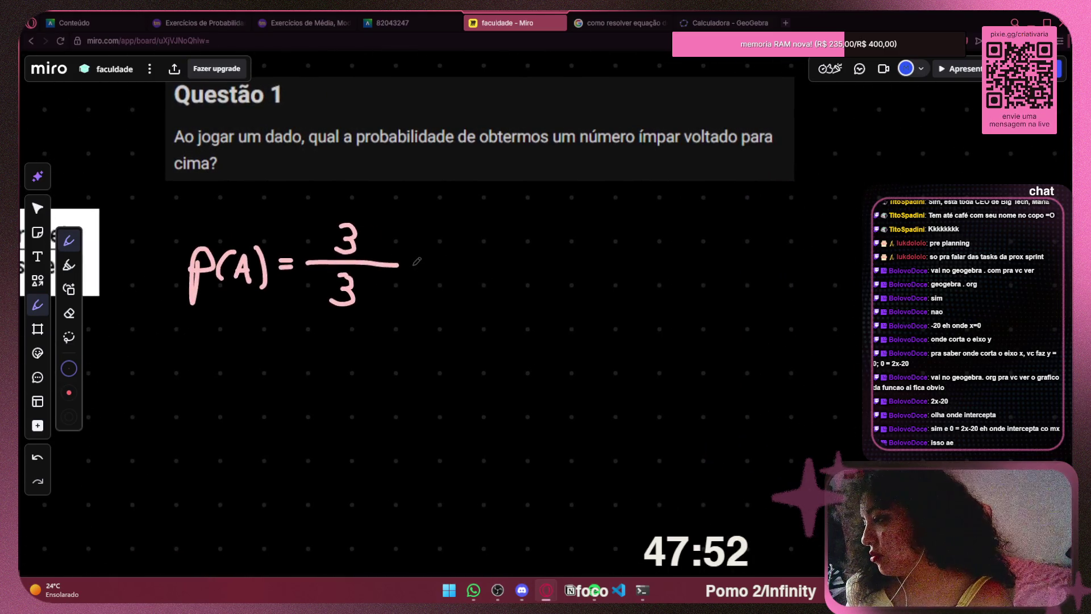
{"action": "left_click_drag", "start_coordinate": [405, 258], "coordinate": [417, 256]}
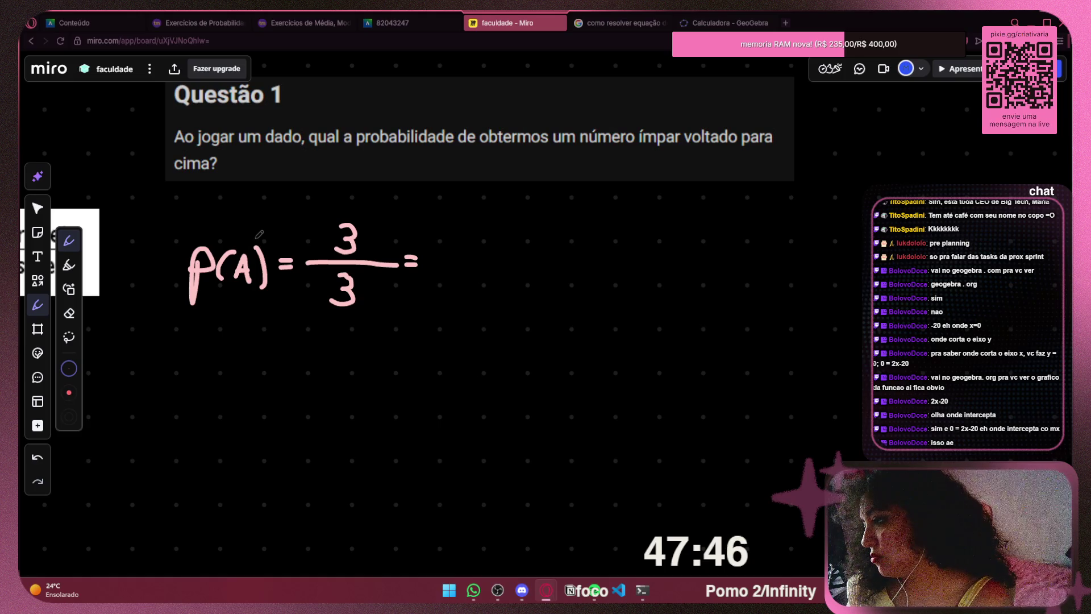
{"action": "mouse_move", "coordinate": [259, 234]}
{"action": "left_mouse_down"}
{"action": "mouse_move", "coordinate": [816, 249]}
{"action": "mouse_move", "coordinate": [565, 226]}
{"action": "left_mouse_up"}
{"action": "key", "text": "ctrl+z"}
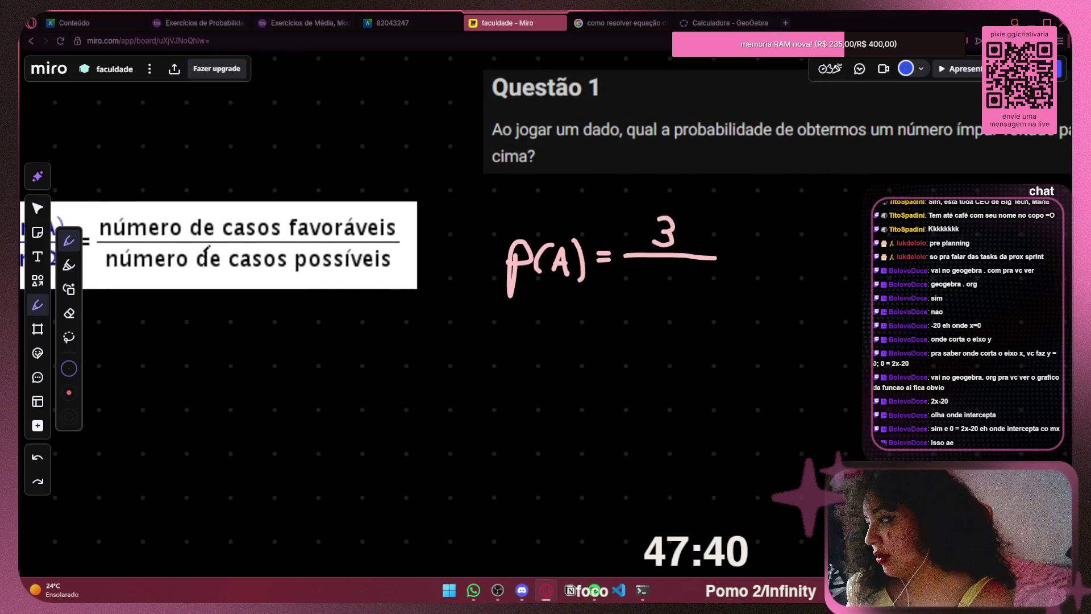
Add an equals sign after 3/6, undoing the stray underline, 6 and loop strokes
{"action": "left_click_drag", "start_coordinate": [109, 267], "coordinate": [339, 282]}
{"action": "key", "text": "ctrl+z"}
{"action": "mouse_move", "coordinate": [669, 270]}
{"action": "left_mouse_down"}
{"action": "mouse_move", "coordinate": [657, 291]}
{"action": "mouse_move", "coordinate": [680, 289]}
{"action": "left_mouse_up"}
{"action": "key", "text": "ctrl+z"}
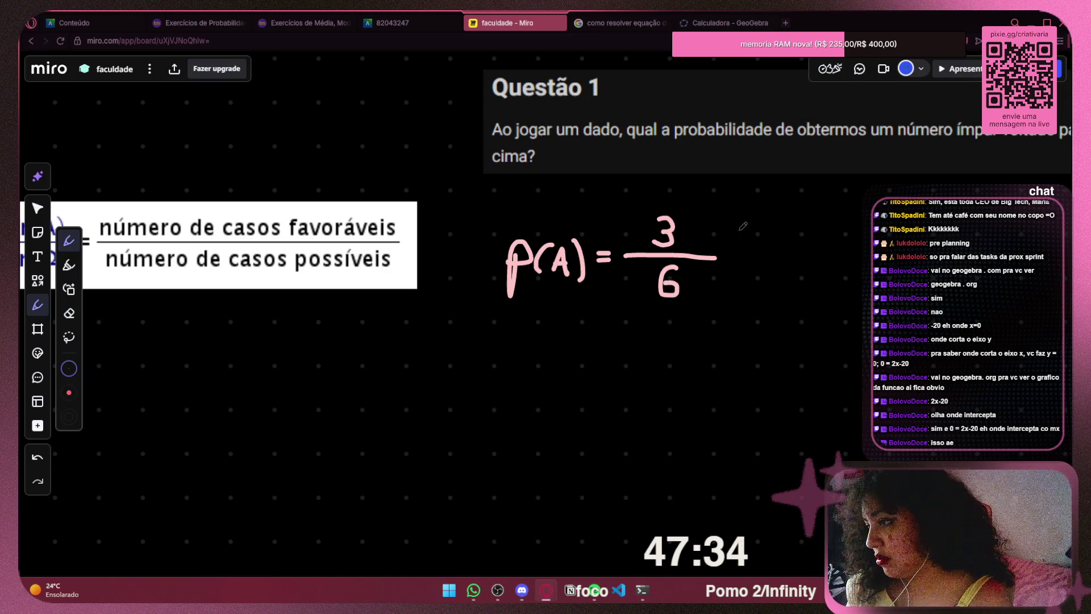
{"action": "scroll", "coordinate": [555, 237], "scroll_direction": "right", "scroll_amount": 5}
{"action": "mouse_move", "coordinate": [532, 210]}
{"action": "left_mouse_down"}
{"action": "mouse_move", "coordinate": [526, 307]}
{"action": "mouse_move", "coordinate": [398, 191]}
{"action": "mouse_move", "coordinate": [550, 207]}
{"action": "left_mouse_up"}
{"action": "key", "text": "ctrl+z"}
{"action": "left_click_drag", "start_coordinate": [509, 258], "coordinate": [519, 266]}
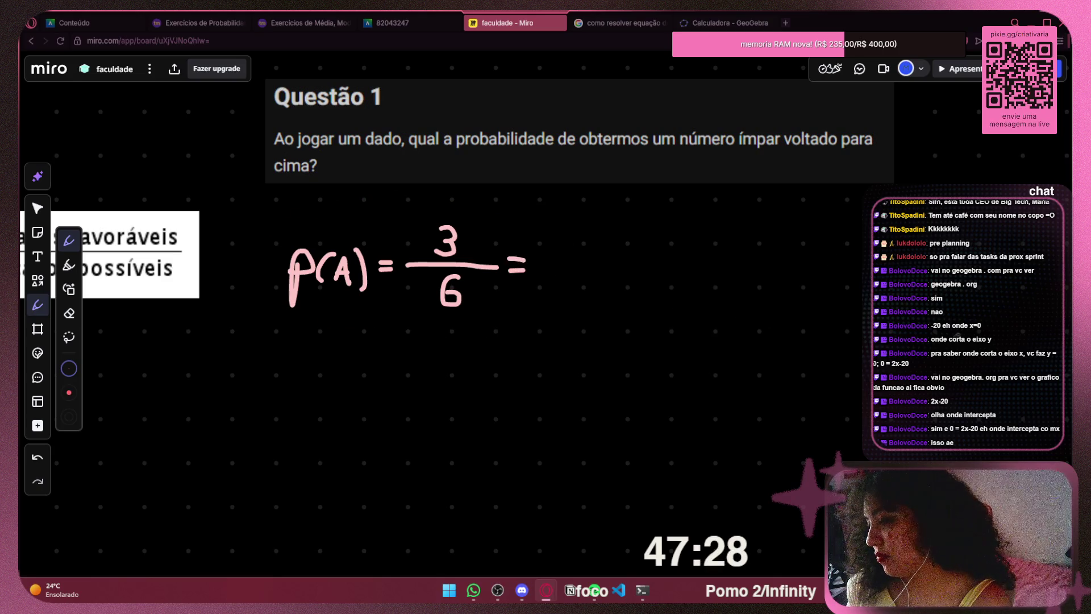
Write 0,5 → 50% after the final equals sign
{"action": "key", "text": "super"}
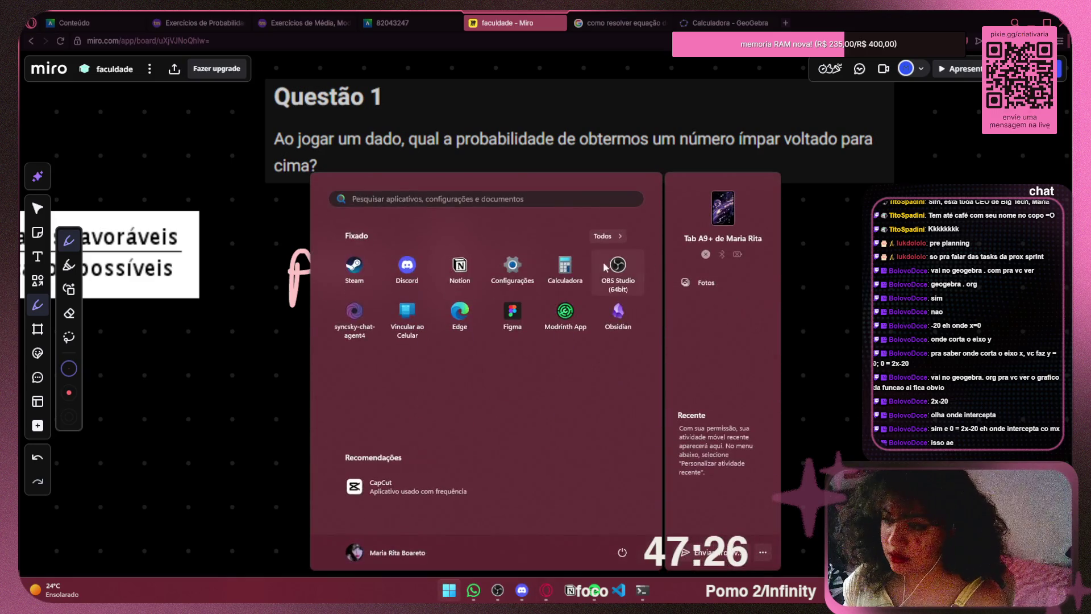
{"action": "key", "text": "Escape"}
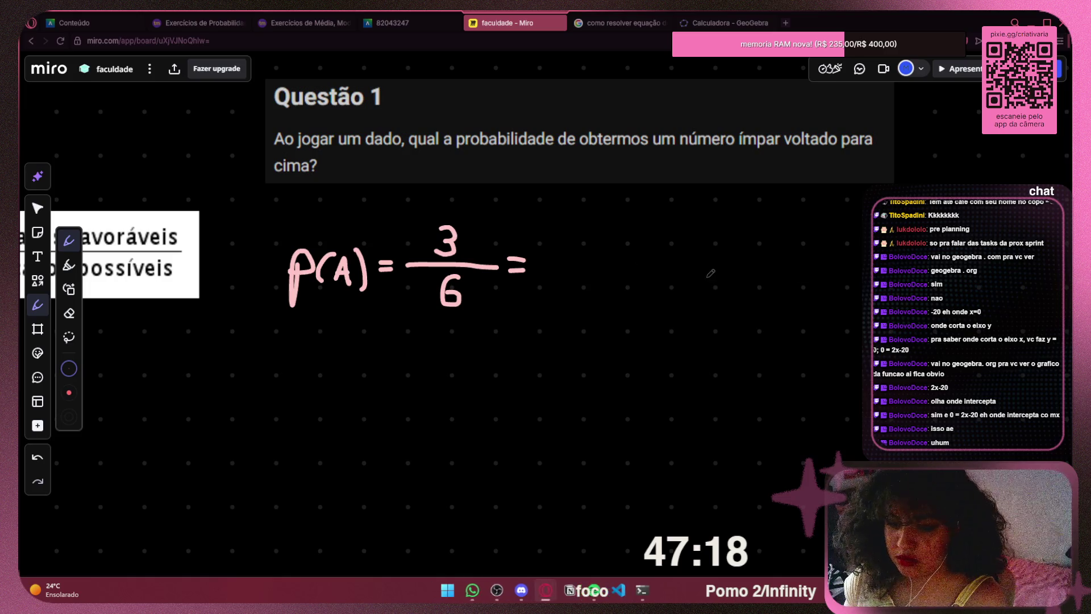
{"action": "left_click_drag", "start_coordinate": [547, 250], "coordinate": [564, 290]}
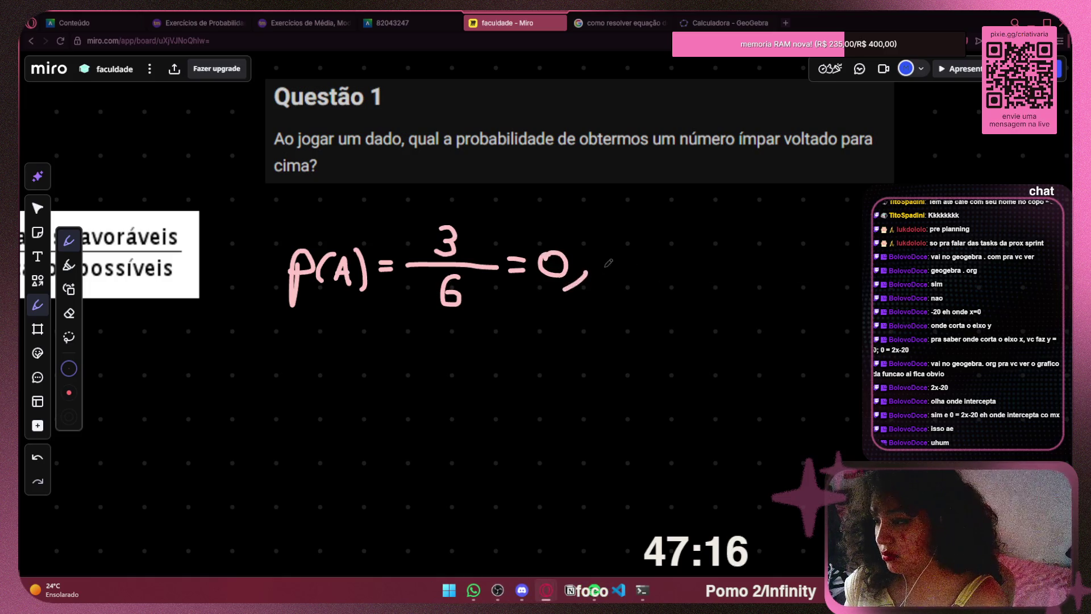
{"action": "mouse_move", "coordinate": [615, 254]}
{"action": "left_mouse_down"}
{"action": "mouse_move", "coordinate": [633, 270]}
{"action": "mouse_move", "coordinate": [463, 283]}
{"action": "mouse_move", "coordinate": [535, 266]}
{"action": "left_mouse_up"}
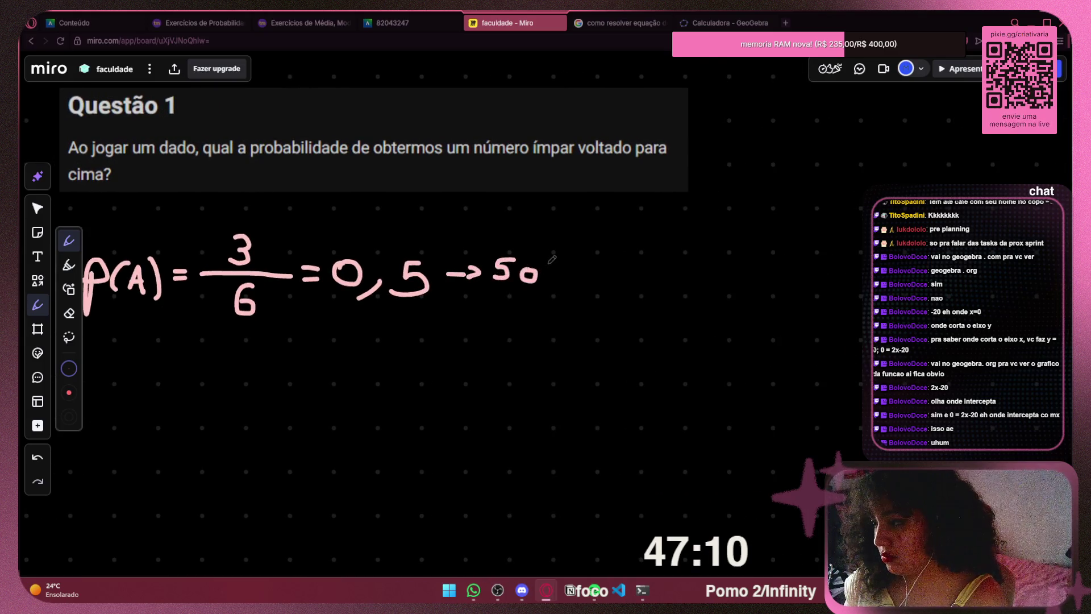
{"action": "left_click", "coordinate": [567, 278]}
{"action": "scroll", "coordinate": [539, 242], "scroll_direction": "down", "scroll_amount": 3}
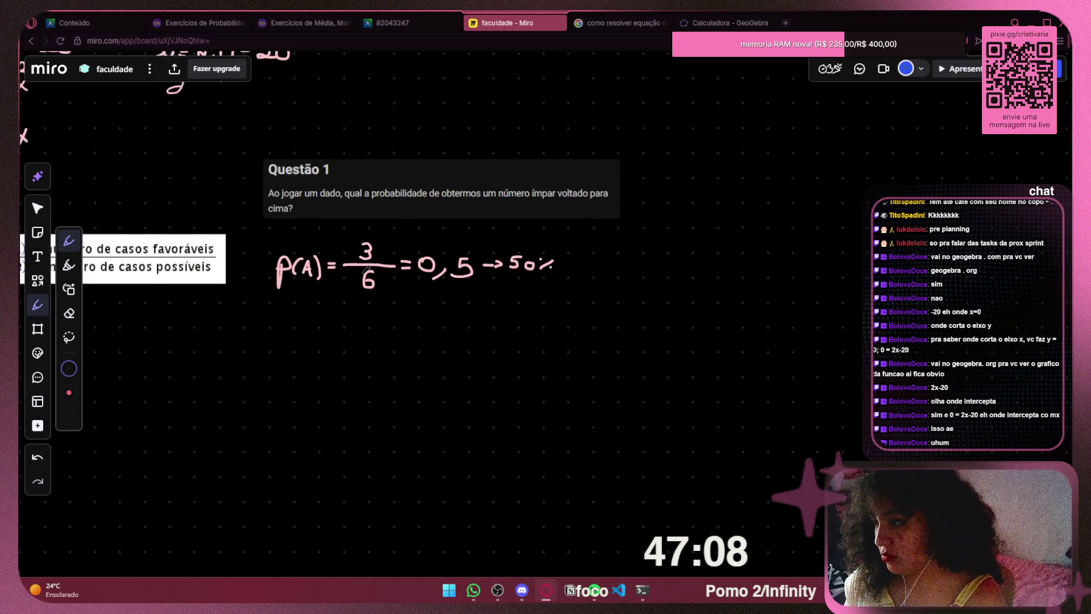
{"action": "scroll", "coordinate": [511, 250], "scroll_direction": "left", "scroll_amount": 3}
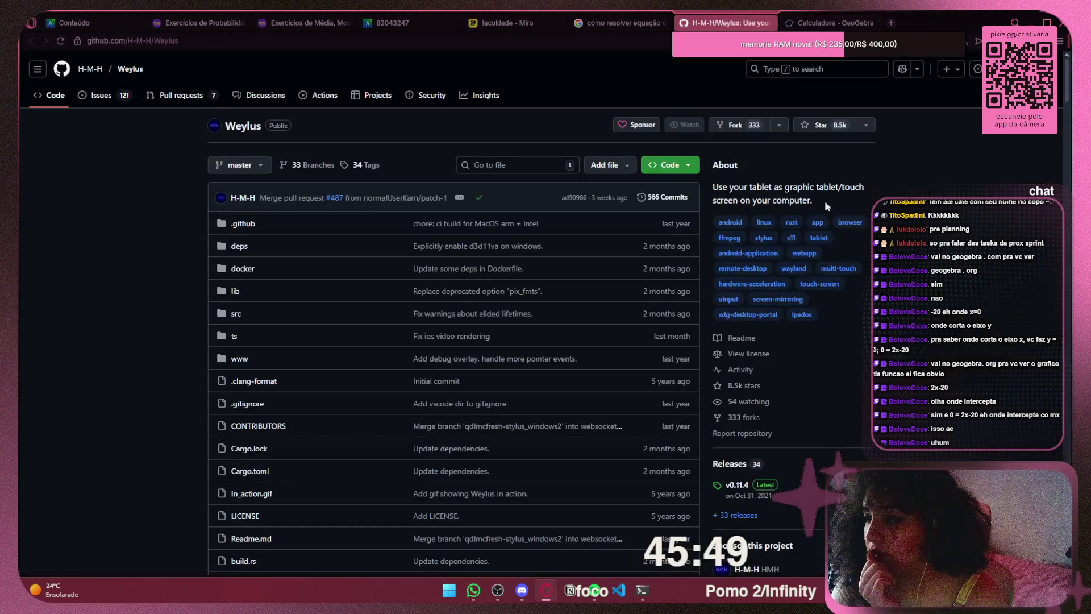
Scroll down the H-M-H/Weylus repository page past the file list to its README
{"action": "scroll", "coordinate": [930, 231], "scroll_direction": "down", "scroll_amount": 6}
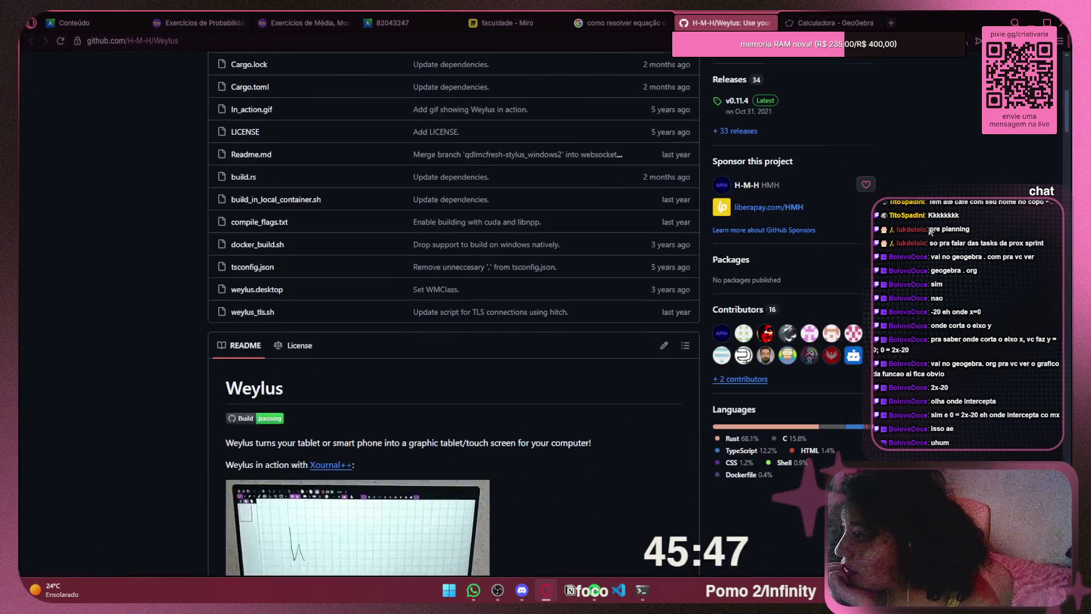
{"action": "scroll", "coordinate": [930, 231], "scroll_direction": "down", "scroll_amount": 7}
{"action": "scroll", "coordinate": [932, 230], "scroll_direction": "up", "scroll_amount": 4}
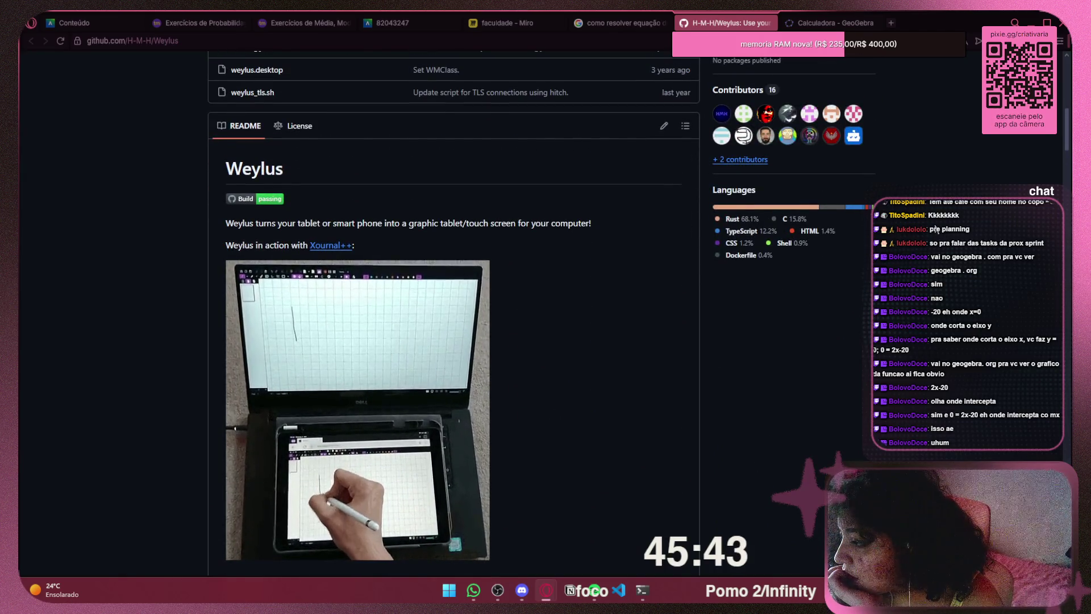
{"action": "scroll", "coordinate": [935, 229], "scroll_direction": "down", "scroll_amount": 3}
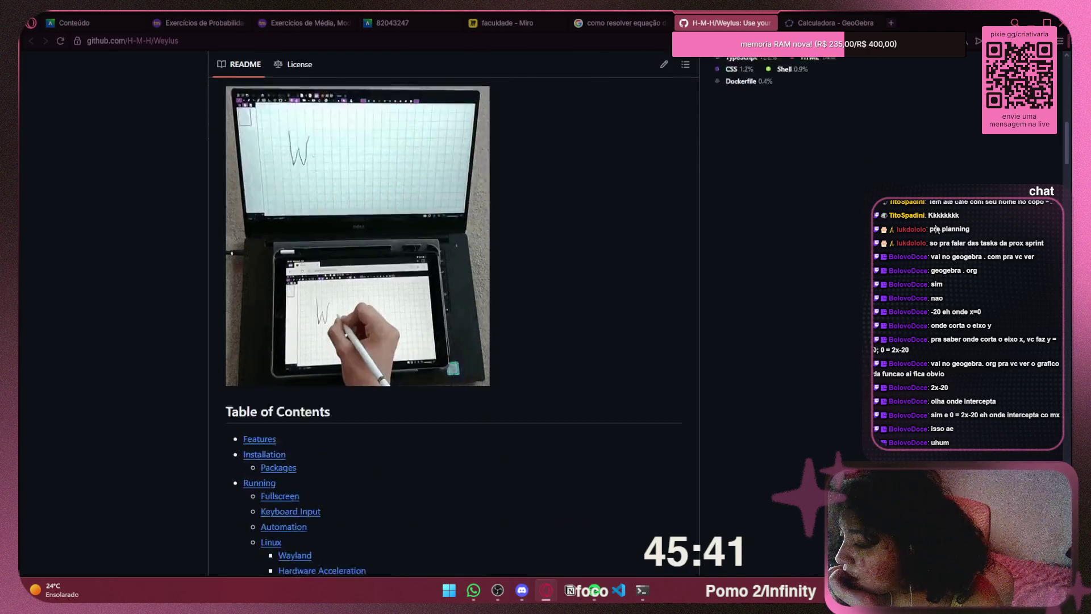
{"action": "scroll", "coordinate": [935, 229], "scroll_direction": "down", "scroll_amount": 5}
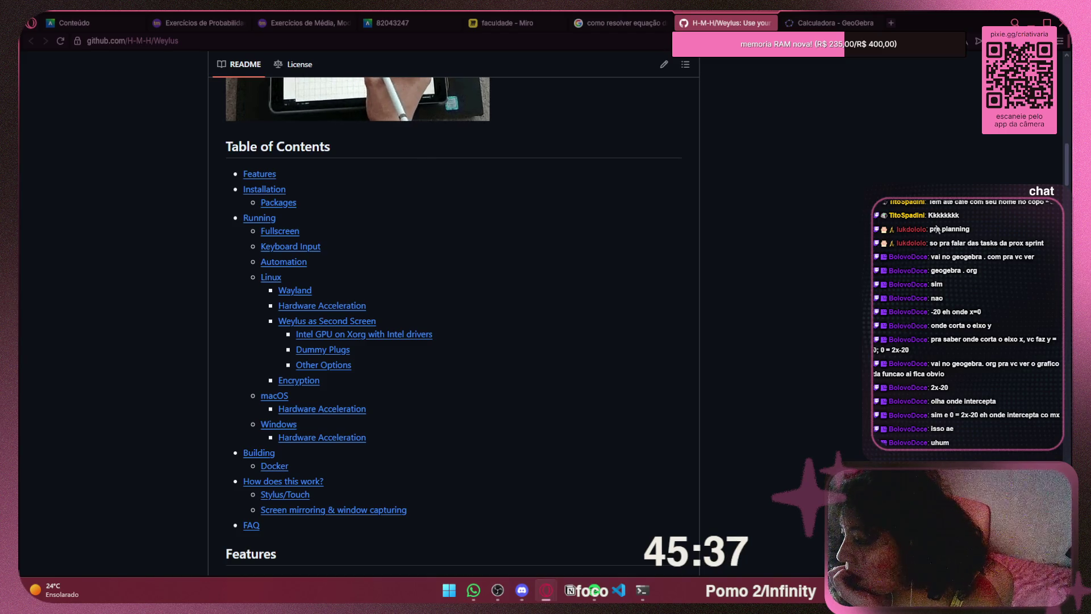
{"action": "scroll", "coordinate": [936, 230], "scroll_direction": "down", "scroll_amount": 5}
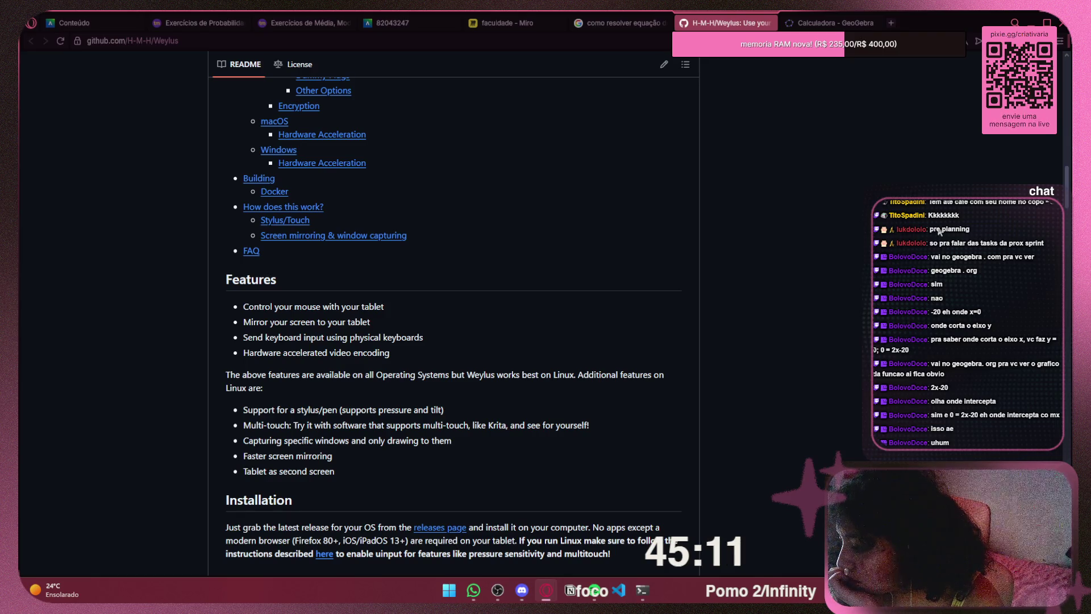
{"action": "scroll", "coordinate": [939, 232], "scroll_direction": "down", "scroll_amount": 2}
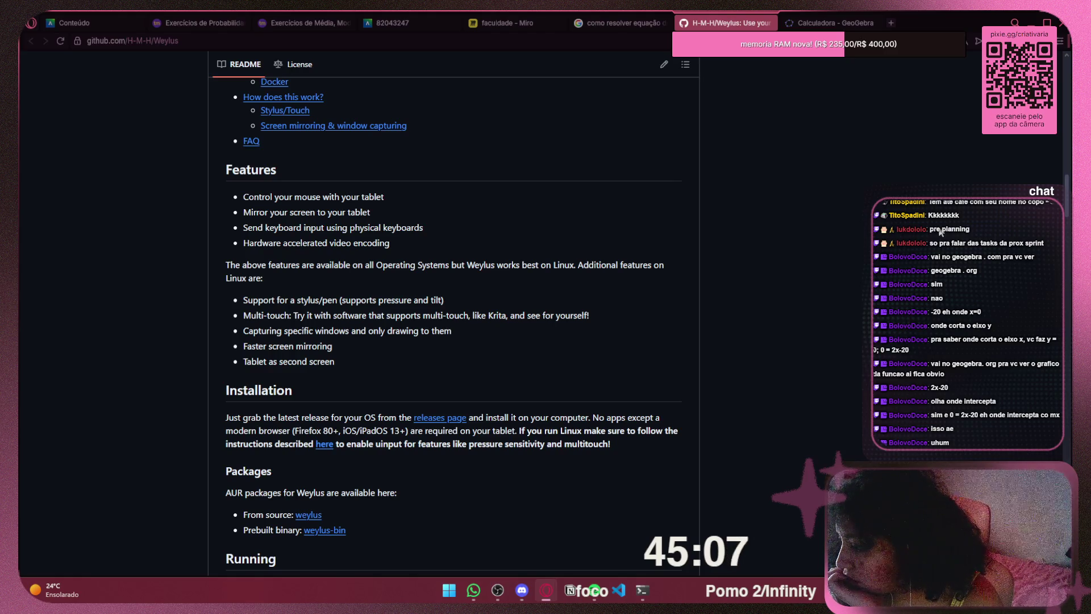
{"action": "scroll", "coordinate": [941, 232], "scroll_direction": "down", "scroll_amount": 3}
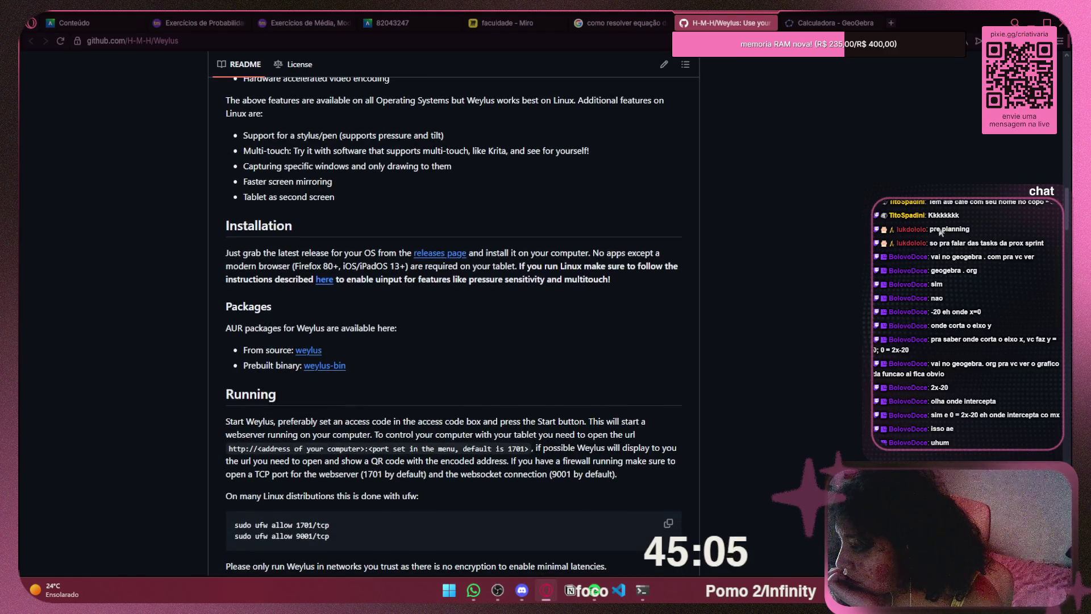
{"action": "scroll", "coordinate": [941, 232], "scroll_direction": "down", "scroll_amount": 2}
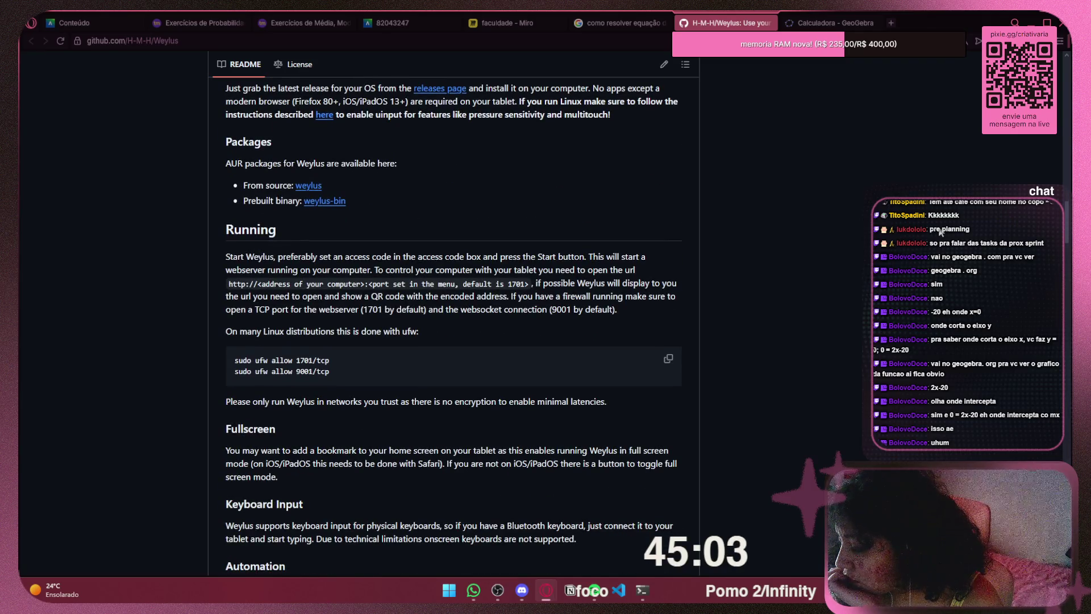
{"action": "scroll", "coordinate": [940, 231], "scroll_direction": "down", "scroll_amount": 4}
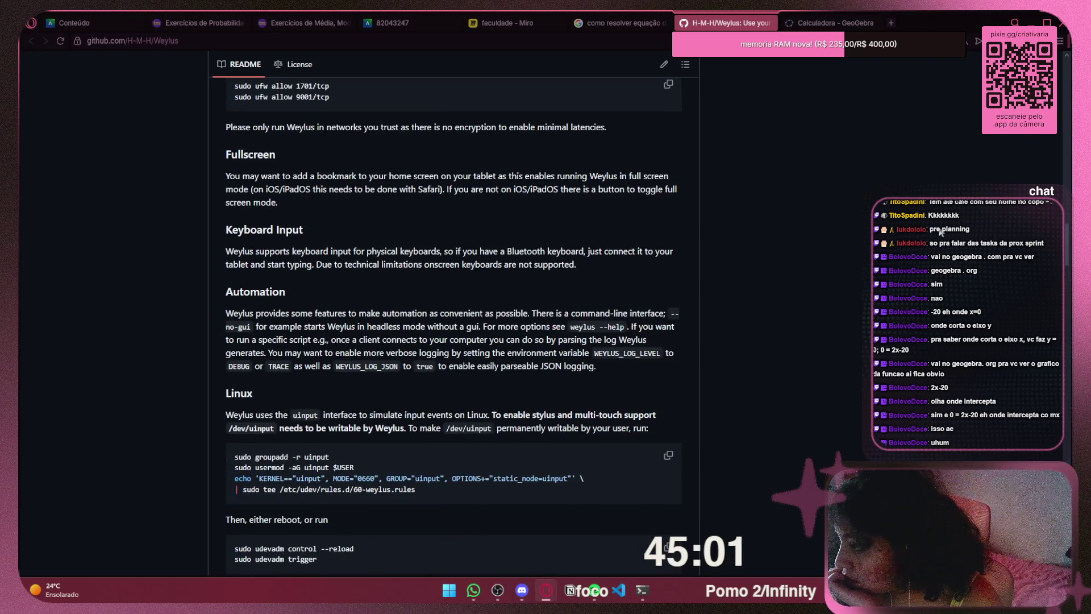
{"action": "scroll", "coordinate": [941, 232], "scroll_direction": "down", "scroll_amount": 3}
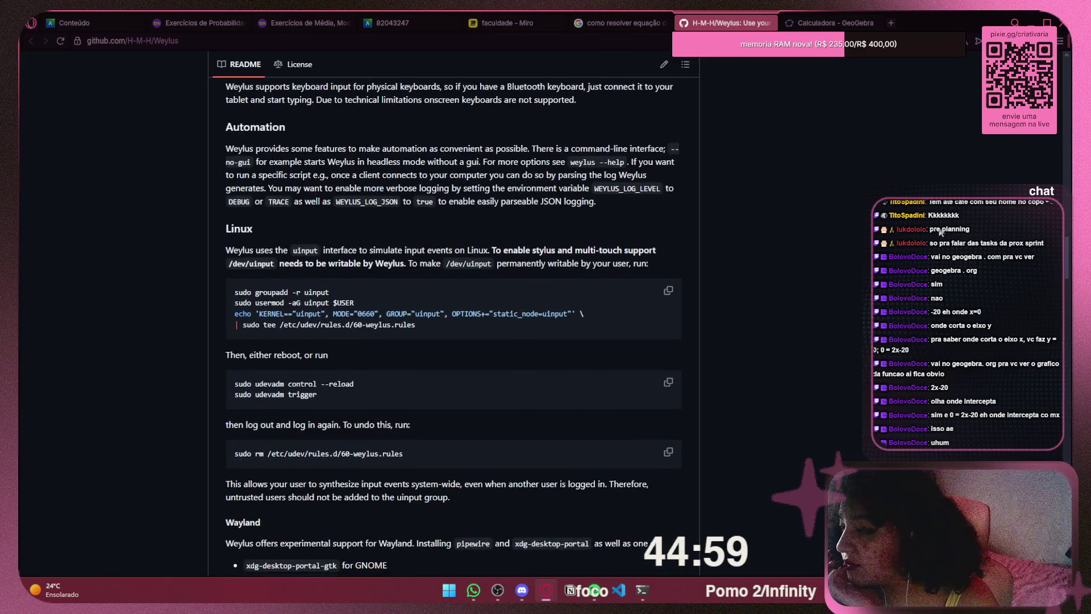
{"action": "scroll", "coordinate": [941, 232], "scroll_direction": "up", "scroll_amount": 3}
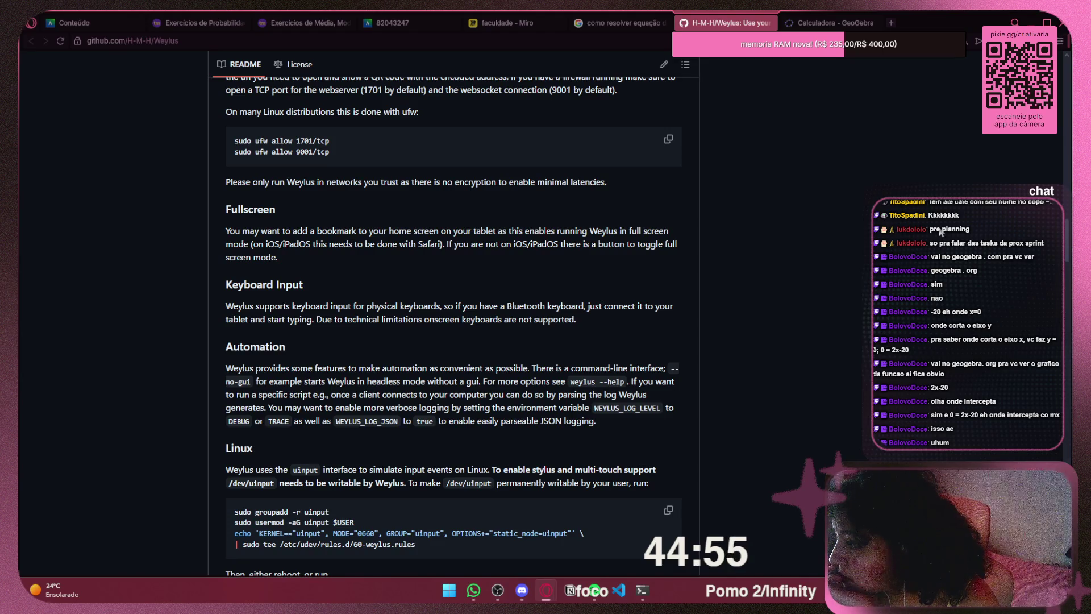
{"action": "scroll", "coordinate": [941, 232], "scroll_direction": "up", "scroll_amount": 3}
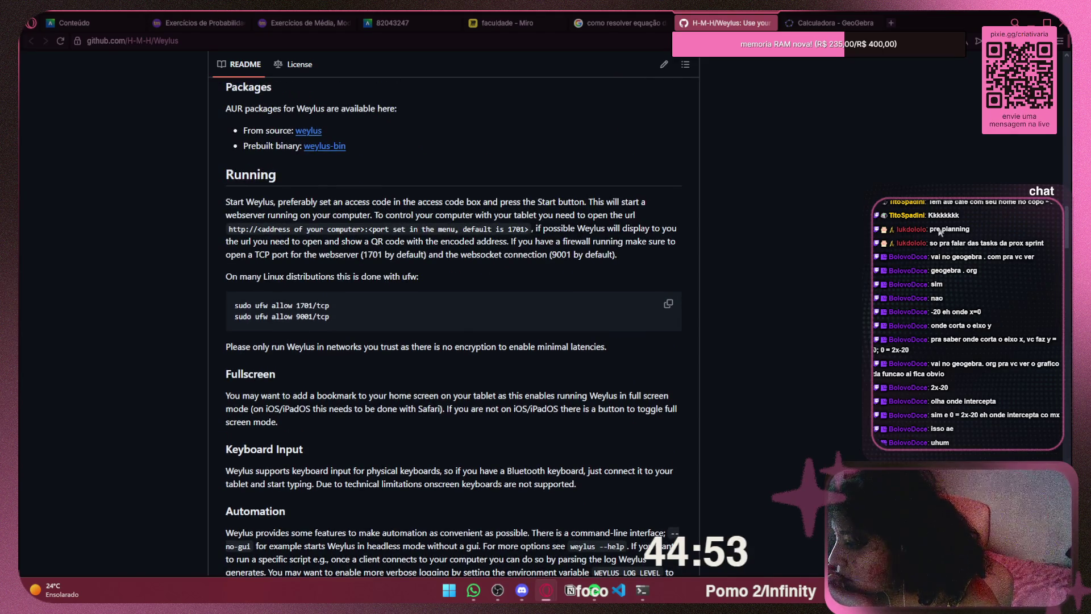
{"action": "scroll", "coordinate": [940, 232], "scroll_direction": "down", "scroll_amount": 15}
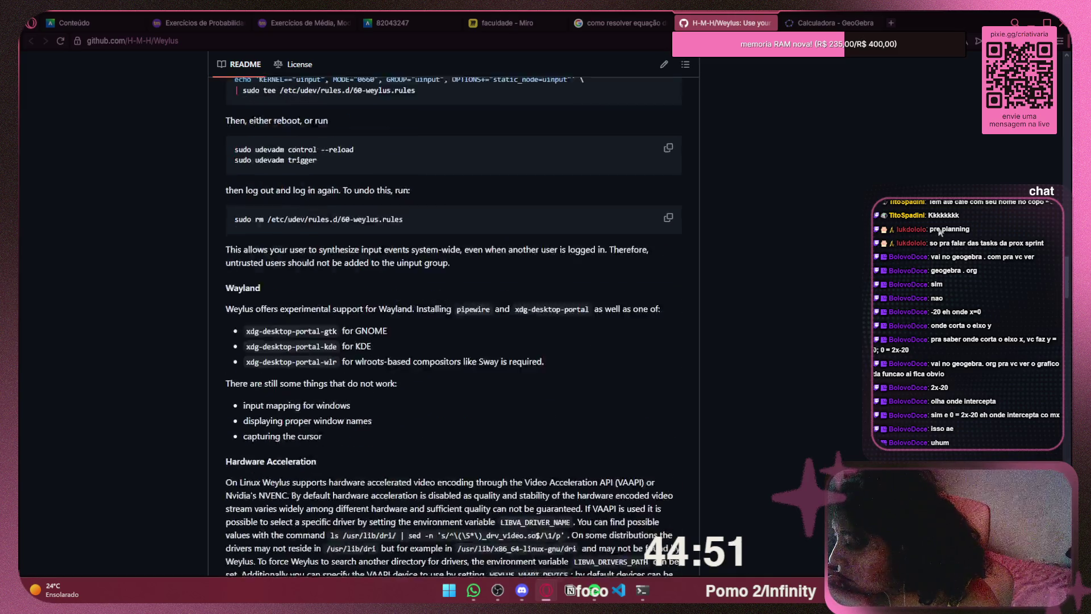
{"action": "scroll", "coordinate": [941, 232], "scroll_direction": "down", "scroll_amount": 4}
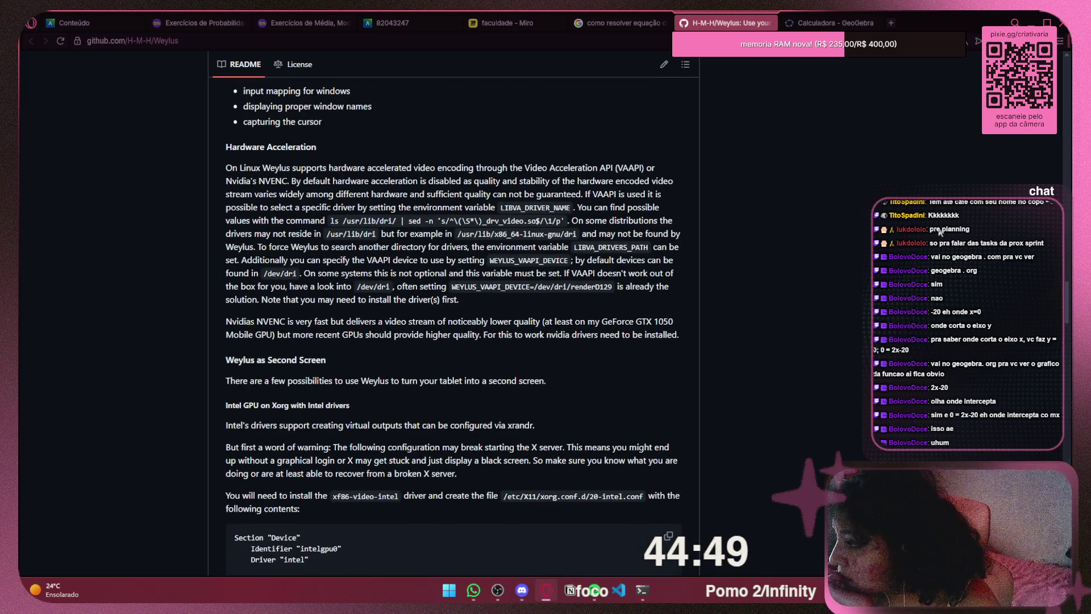
{"action": "scroll", "coordinate": [940, 232], "scroll_direction": "down", "scroll_amount": 10}
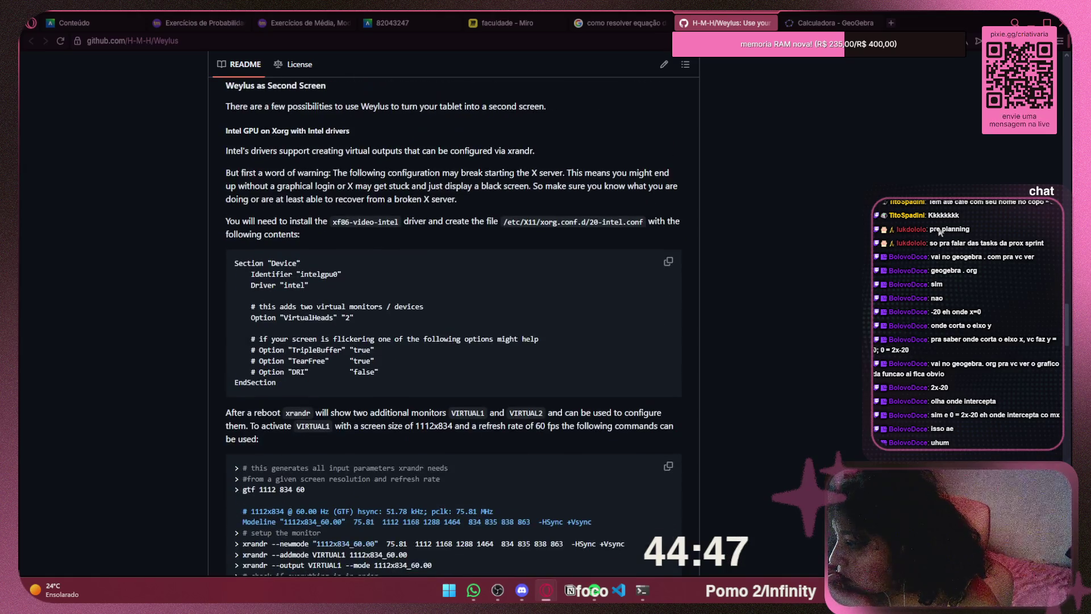
{"action": "scroll", "coordinate": [941, 232], "scroll_direction": "down", "scroll_amount": 5}
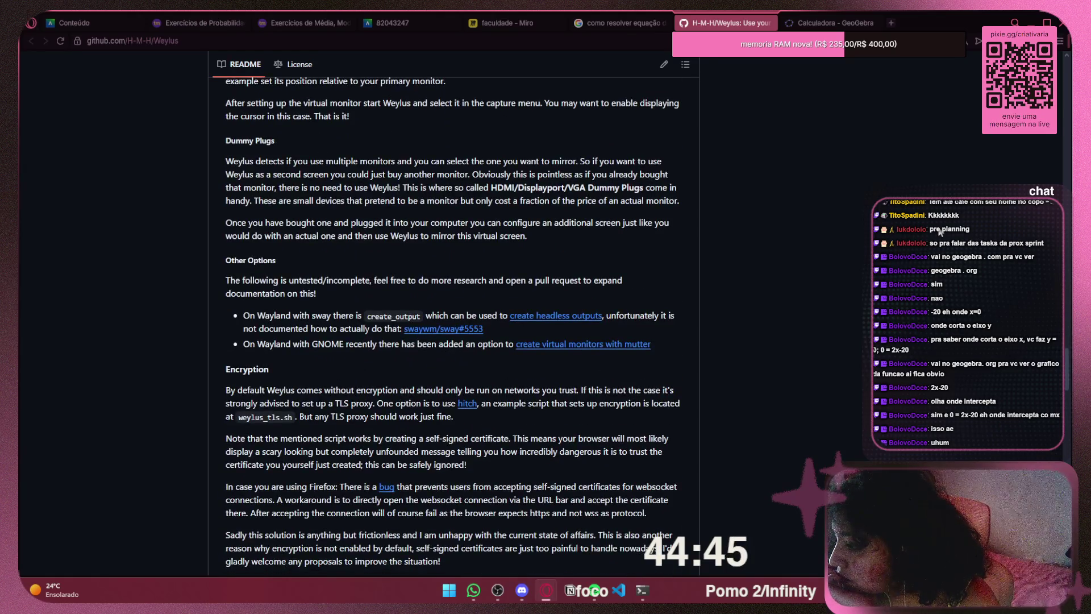
{"action": "scroll", "coordinate": [941, 232], "scroll_direction": "down", "scroll_amount": 4}
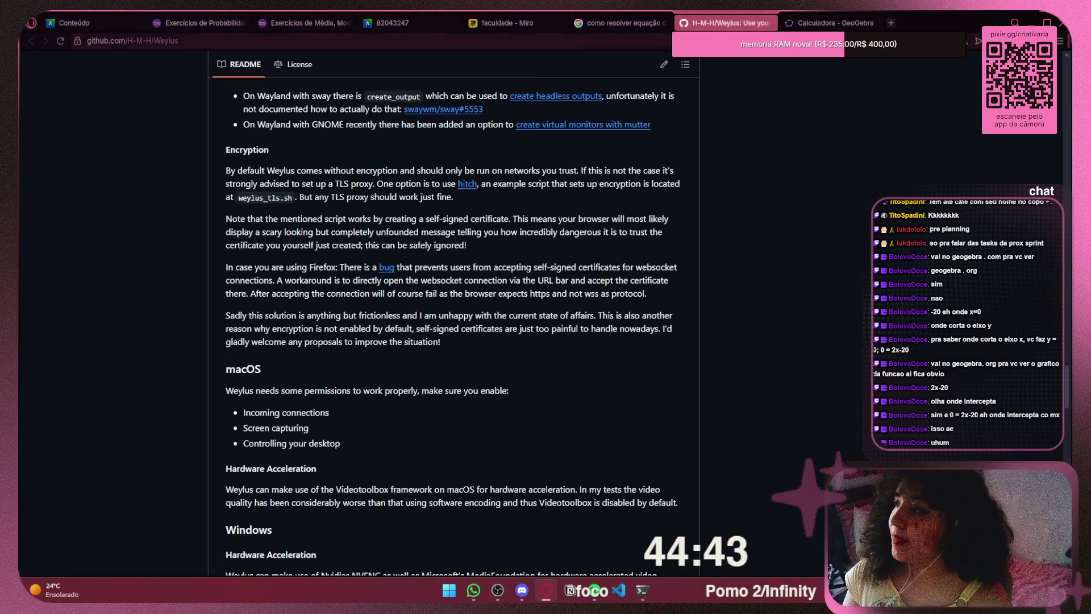
{"action": "key", "text": "ctrl+l"}
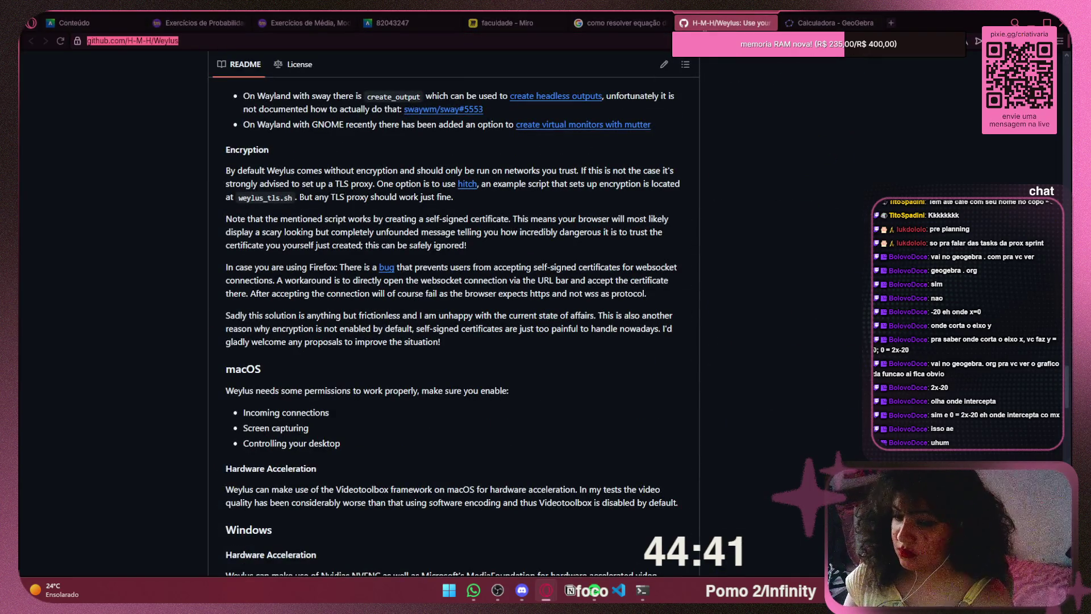
{"action": "key", "text": "alt+Tab"}
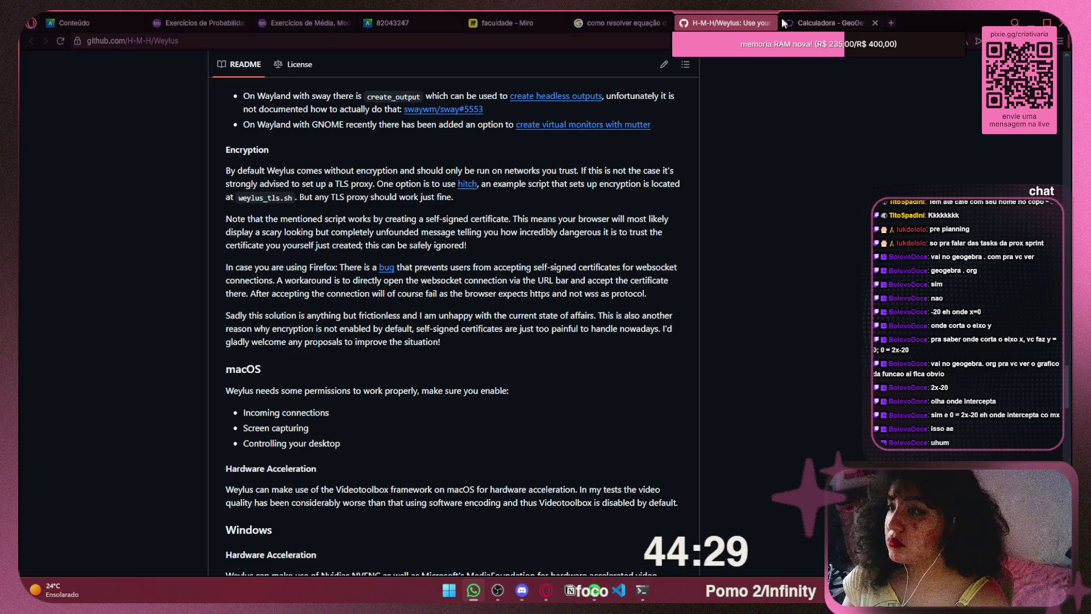
Look through the open browser tabs, then pan the Miro board to review the probability work
{"action": "left_click", "coordinate": [808, 23]}
{"action": "left_click", "coordinate": [622, 23]}
{"action": "left_click", "coordinate": [506, 23]}
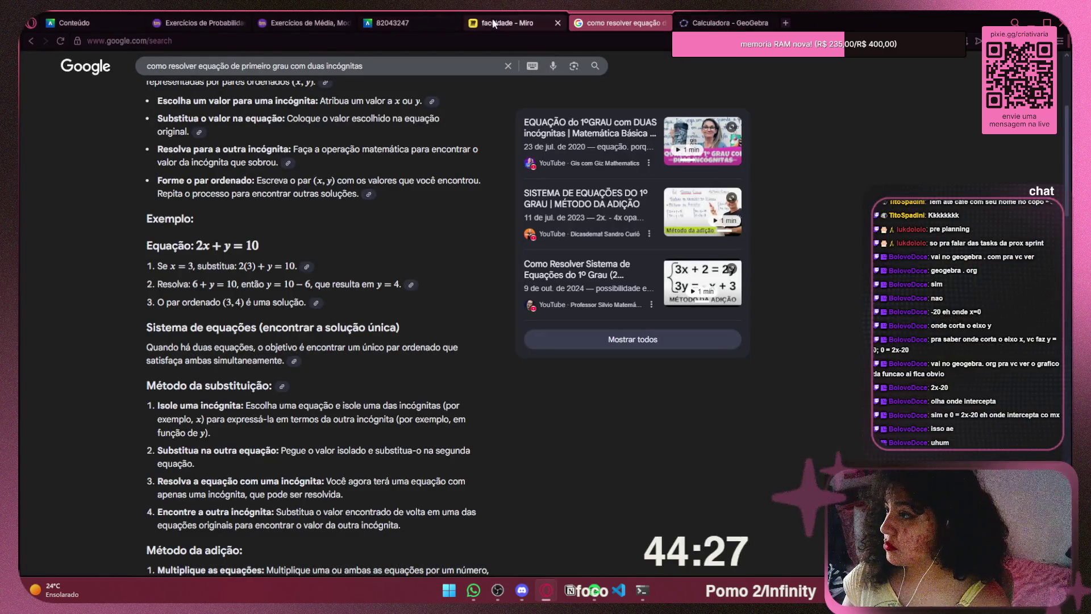
{"action": "left_click", "coordinate": [398, 22]}
{"action": "left_click", "coordinate": [302, 23]}
{"action": "left_click", "coordinate": [199, 22]}
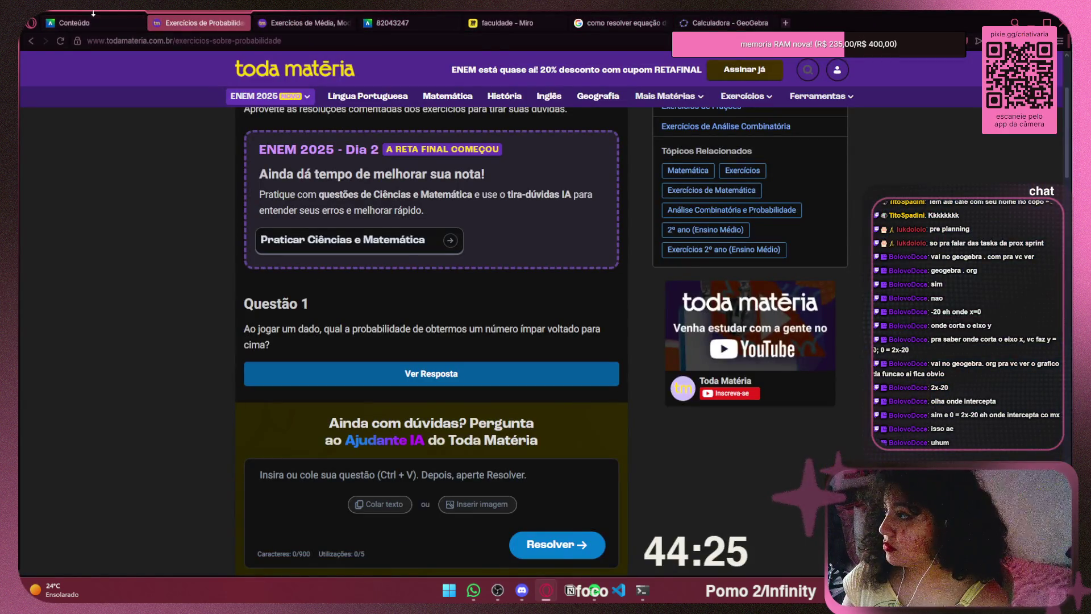
{"action": "left_click", "coordinate": [94, 23]}
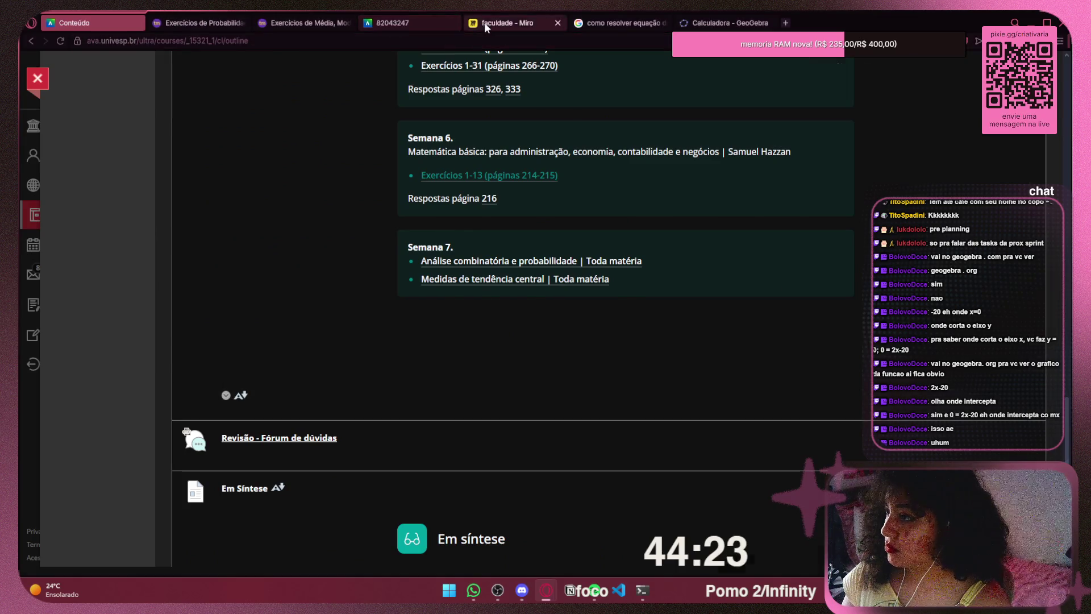
{"action": "left_click", "coordinate": [484, 22]}
{"action": "scroll", "coordinate": [773, 283], "scroll_direction": "left", "scroll_amount": 3}
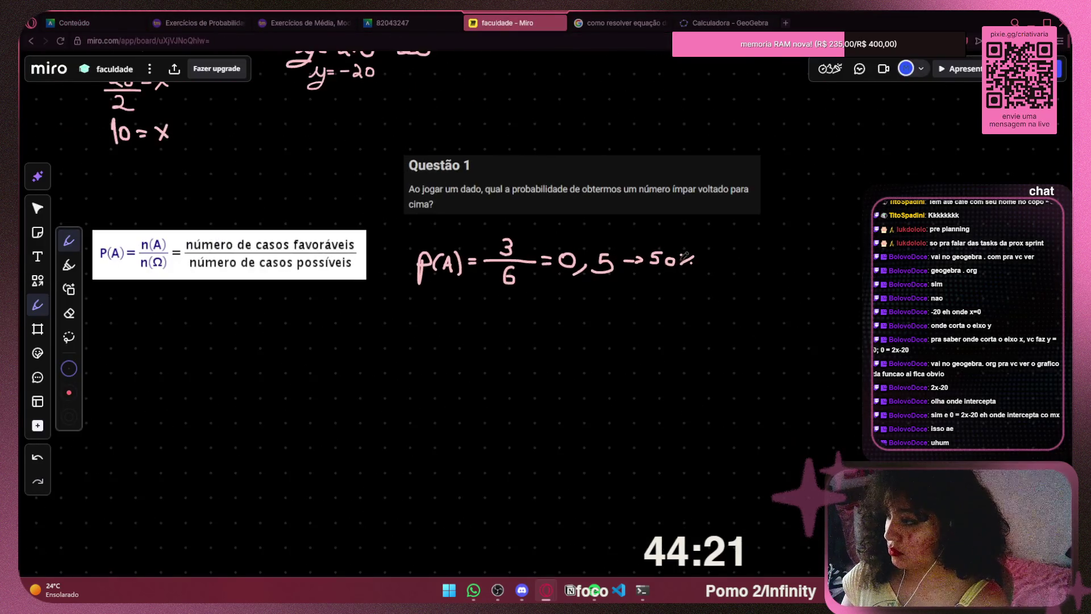
{"action": "left_click_drag", "start_coordinate": [520, 231], "coordinate": [437, 184]}
Open the Exercícios de Análise Combinatória page and scroll down to Questão 2
{"action": "left_click", "coordinate": [199, 23]}
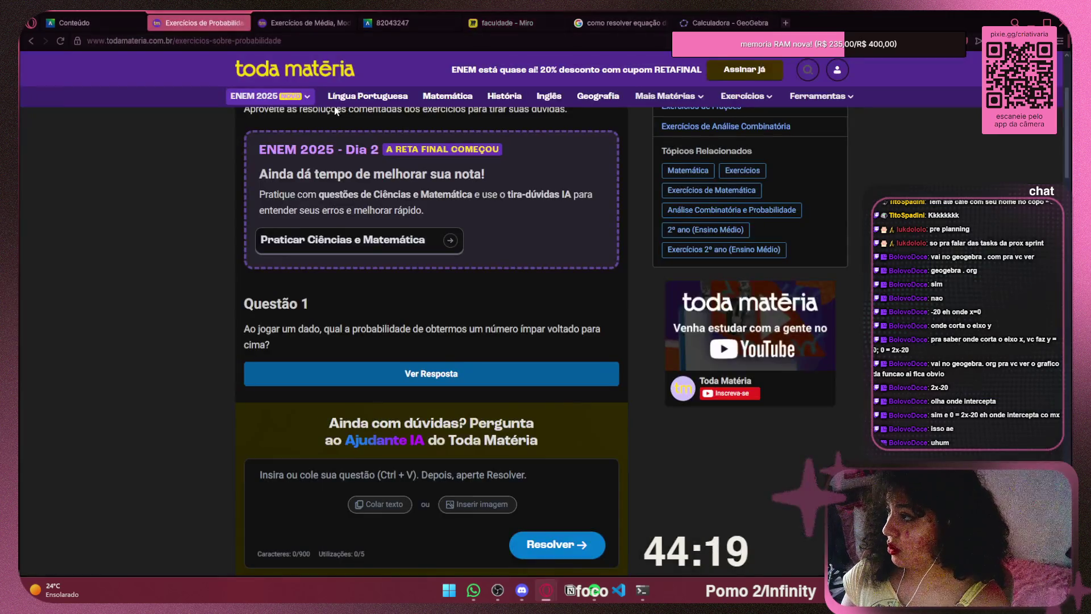
{"action": "key", "text": "alt+Left"}
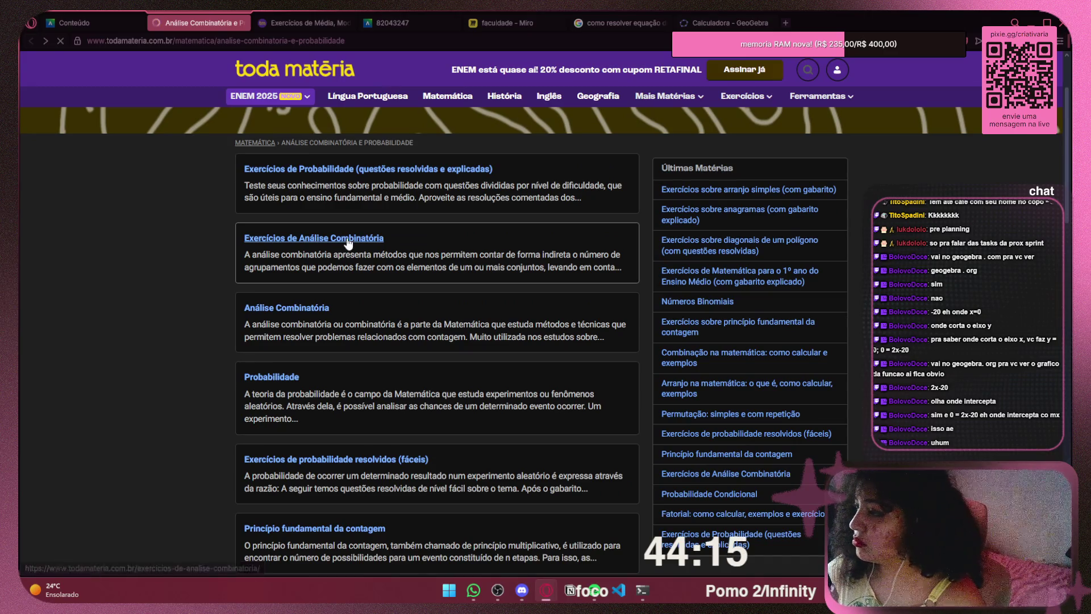
{"action": "left_click", "coordinate": [348, 243]}
{"action": "scroll", "coordinate": [506, 284], "scroll_direction": "down", "scroll_amount": 5}
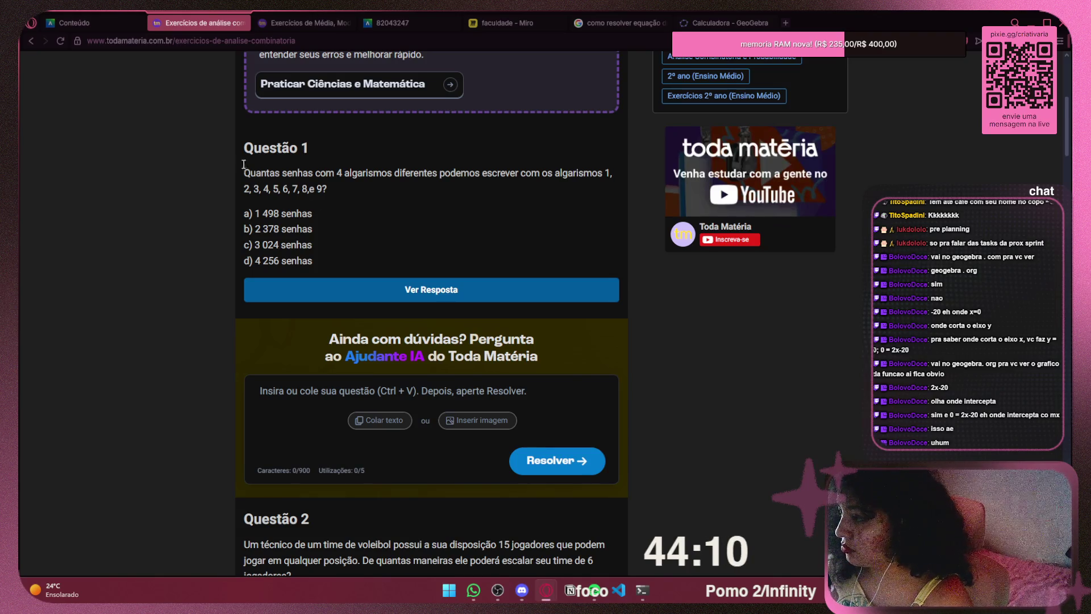
{"action": "scroll", "coordinate": [252, 175], "scroll_direction": "down", "scroll_amount": 4}
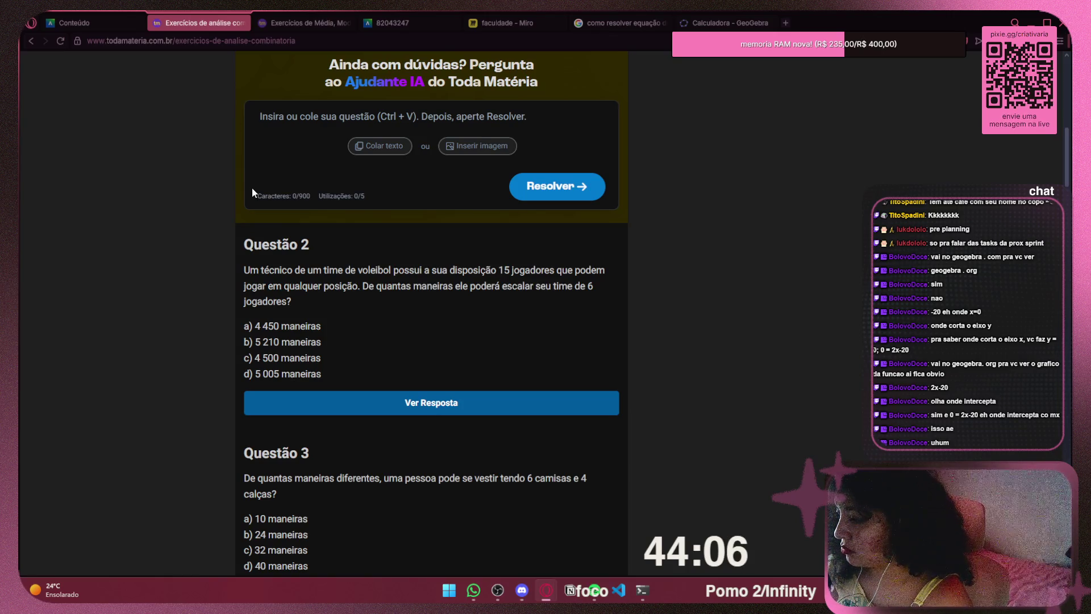
Snip a screenshot of Questão 2, on choosing 6 of 15 volleyball players
{"action": "mouse_move", "coordinate": [245, 267]}
{"action": "left_mouse_down"}
{"action": "mouse_move", "coordinate": [324, 310]}
{"action": "mouse_move", "coordinate": [335, 380]}
{"action": "left_mouse_up"}
{"action": "left_click", "coordinate": [376, 370]}
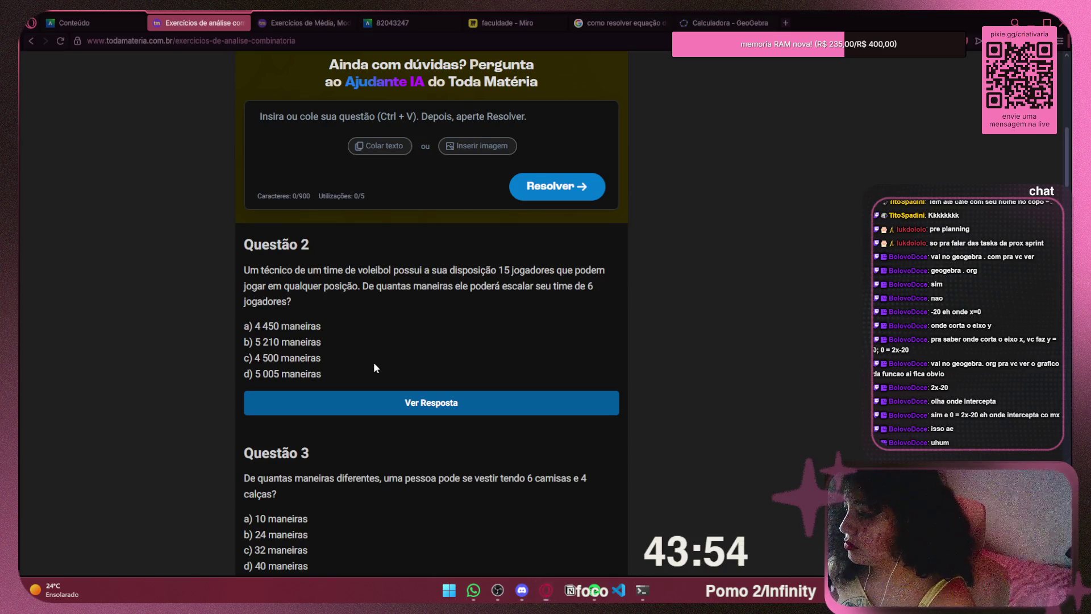
{"action": "key", "text": "super+shift+s"}
{"action": "mouse_move", "coordinate": [237, 261]}
{"action": "left_mouse_down"}
{"action": "mouse_move", "coordinate": [364, 349]}
{"action": "mouse_move", "coordinate": [612, 386]}
{"action": "left_mouse_up"}
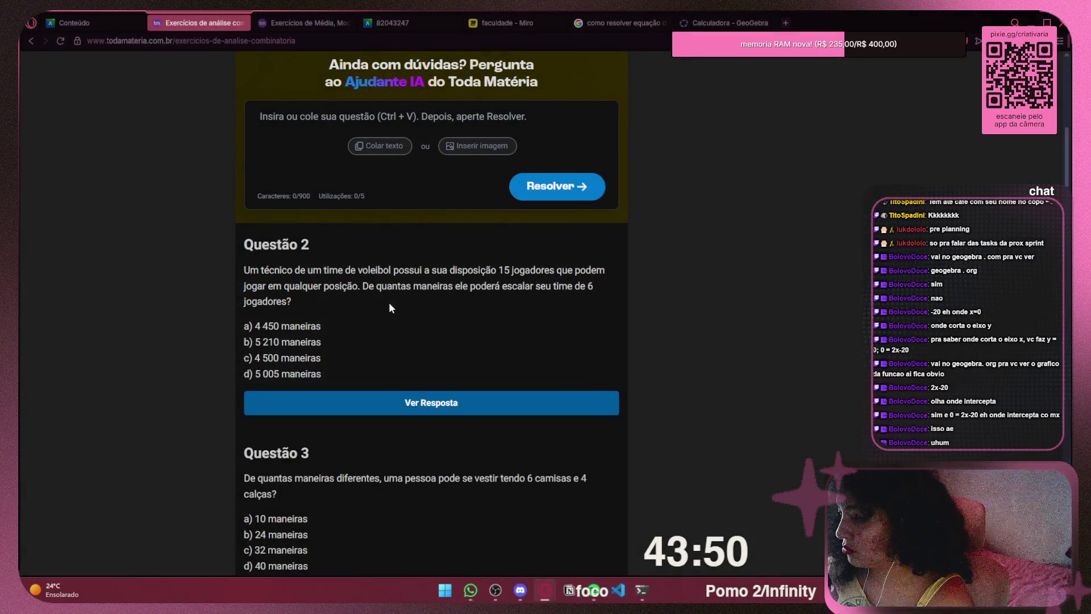
Highlight parts of Questão 2, such as '15 jogadores', ending with its first sentence selected
{"action": "mouse_move", "coordinate": [250, 269]}
{"action": "left_mouse_down"}
{"action": "mouse_move", "coordinate": [599, 270]}
{"action": "mouse_move", "coordinate": [370, 288]}
{"action": "mouse_move", "coordinate": [605, 286]}
{"action": "mouse_move", "coordinate": [330, 298]}
{"action": "left_mouse_up"}
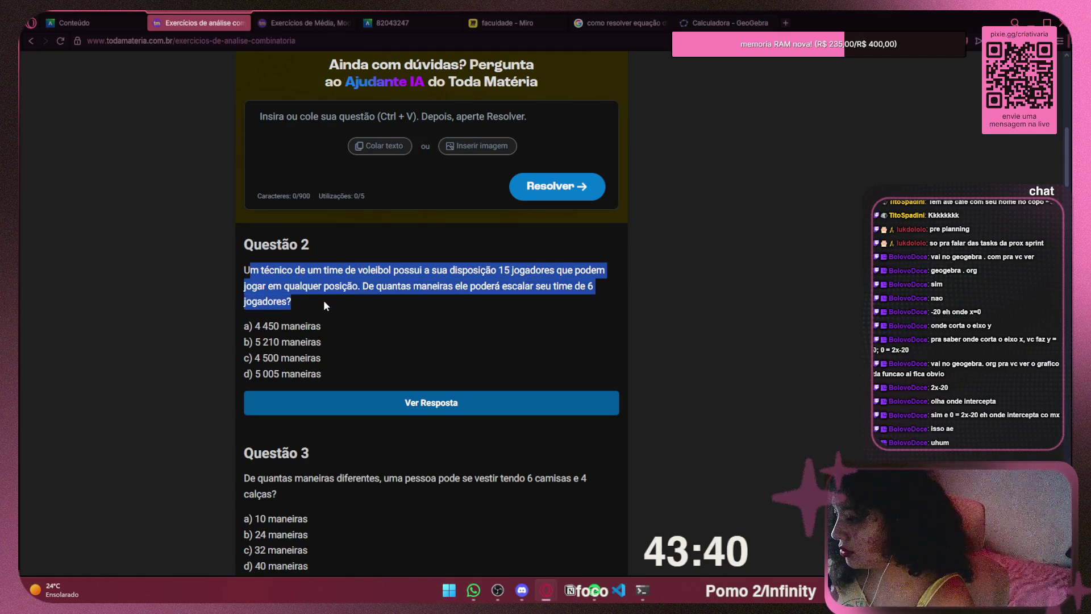
{"action": "left_click", "coordinate": [482, 282]}
{"action": "left_click_drag", "start_coordinate": [498, 270], "coordinate": [555, 273]}
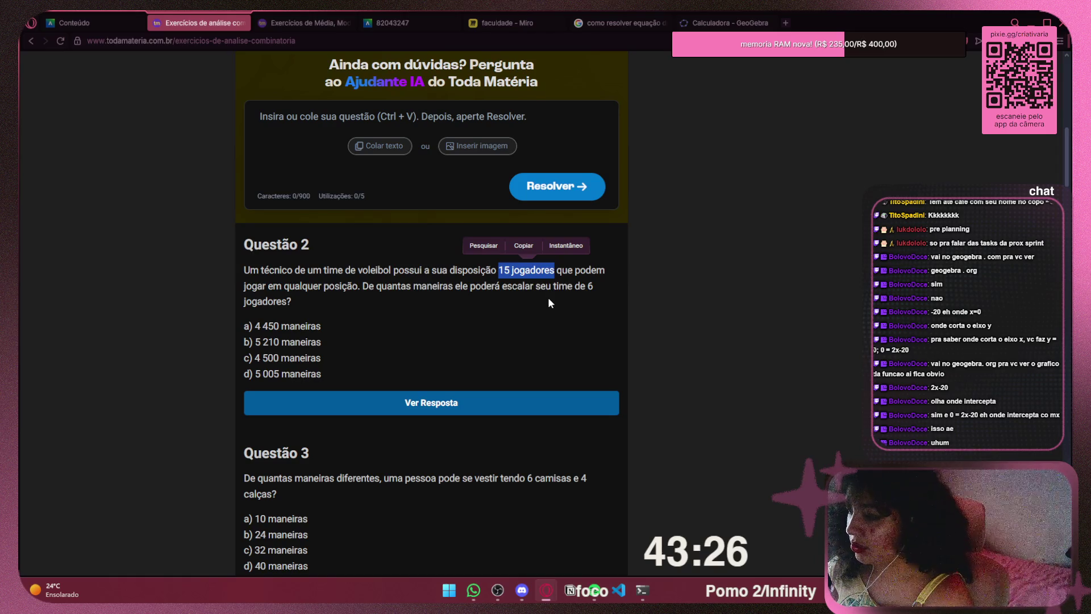
{"action": "left_click", "coordinate": [549, 306]}
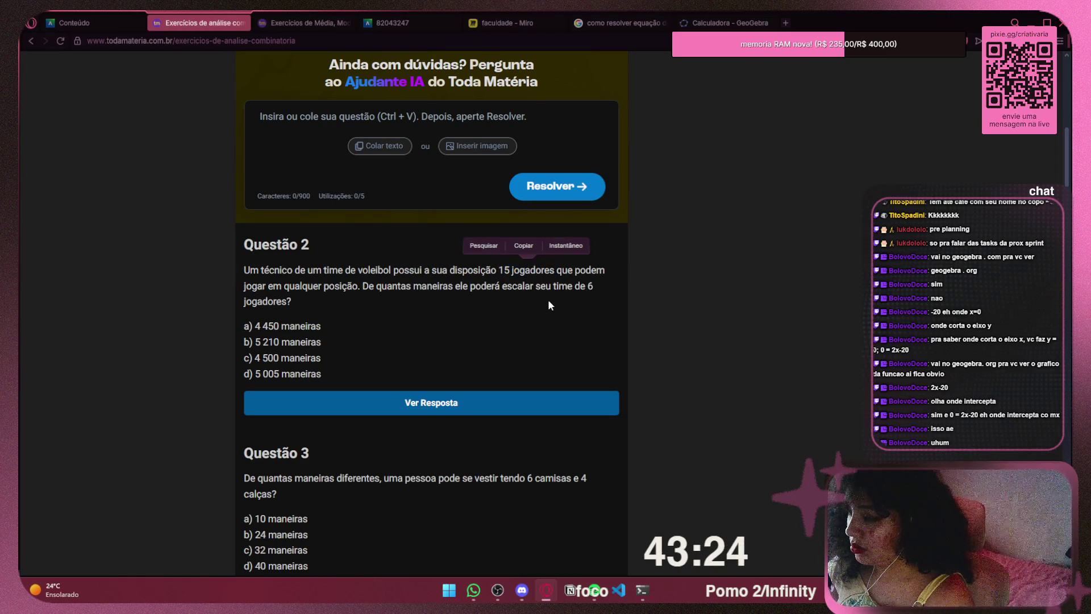
{"action": "left_click_drag", "start_coordinate": [360, 287], "coordinate": [245, 268]}
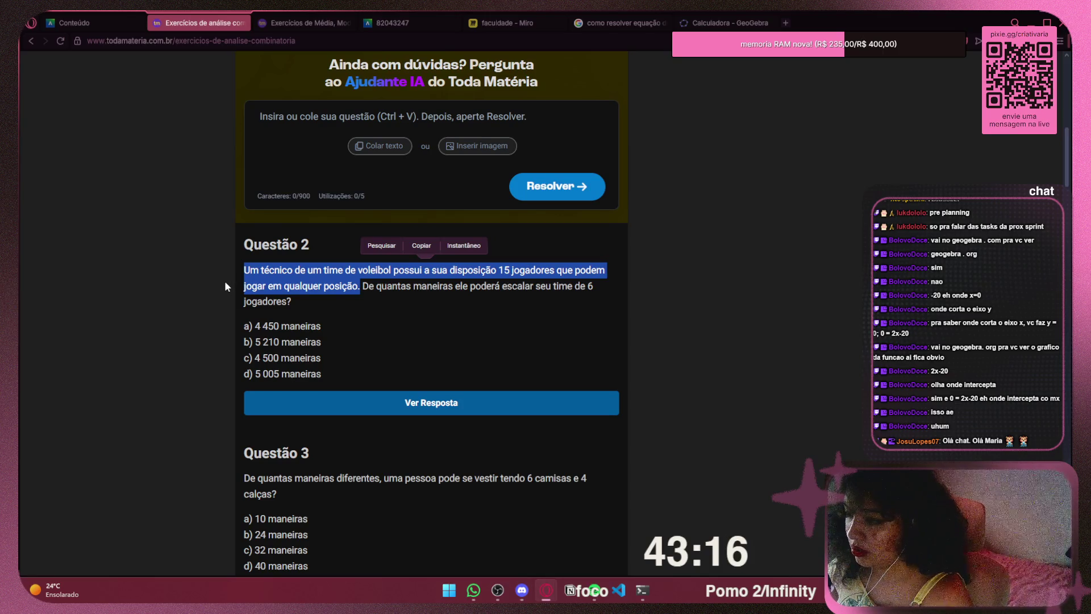
{"action": "left_click", "coordinate": [591, 289]}
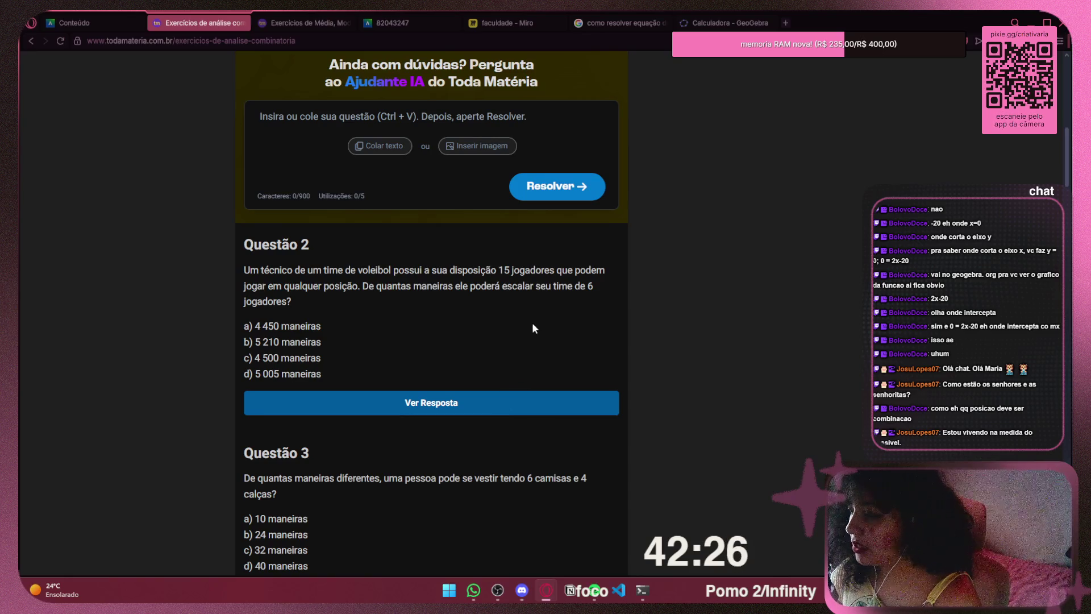
{"action": "left_click_drag", "start_coordinate": [247, 271], "coordinate": [400, 268]}
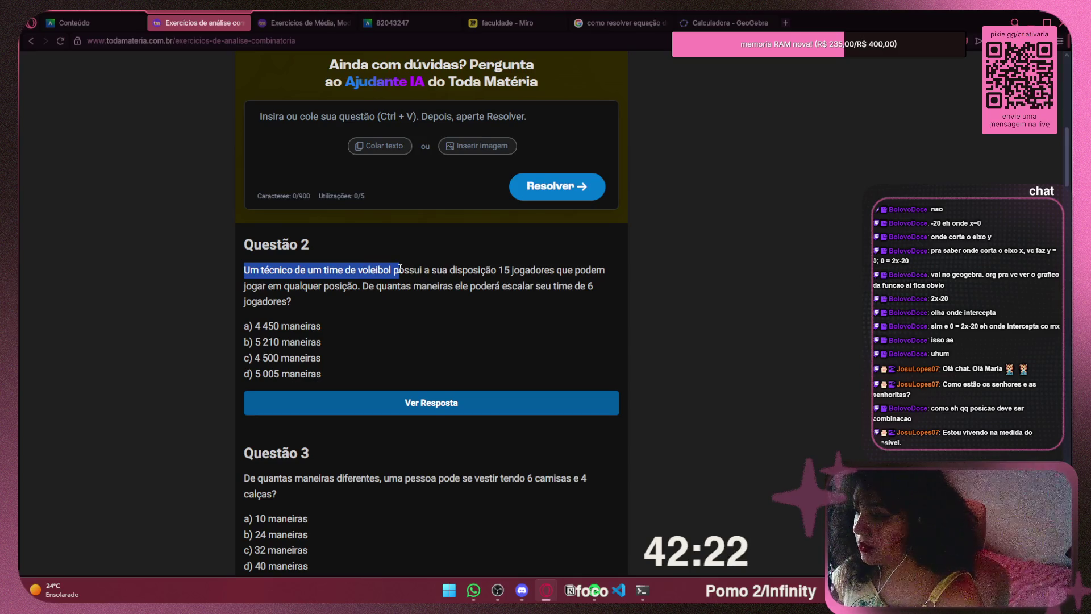
{"action": "mouse_move", "coordinate": [395, 272]}
{"action": "left_mouse_down"}
{"action": "mouse_move", "coordinate": [349, 272]}
{"action": "mouse_move", "coordinate": [355, 284]}
{"action": "left_mouse_up"}
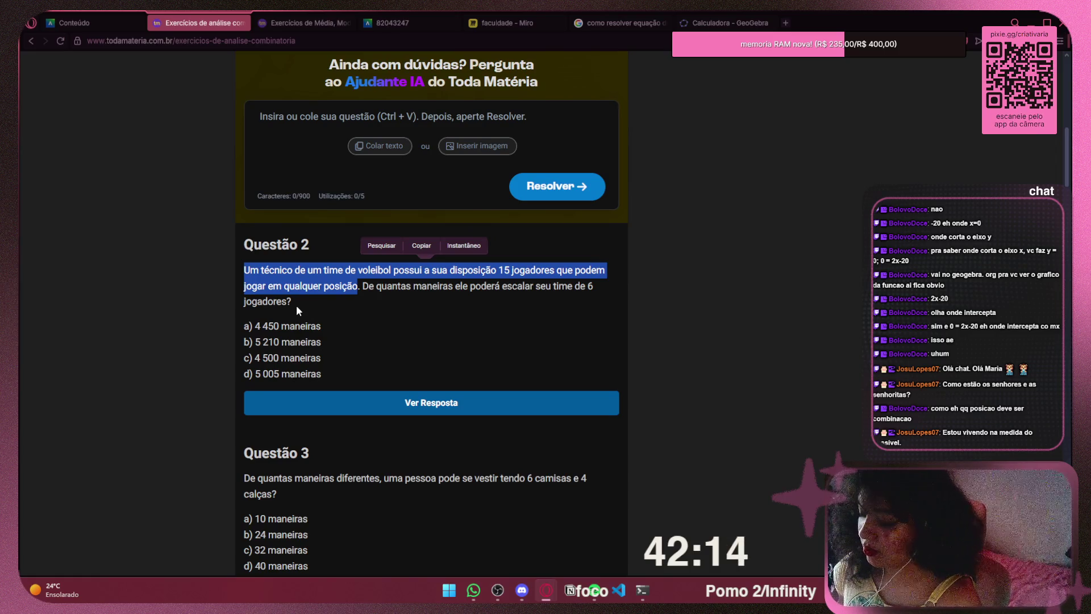
{"action": "left_click", "coordinate": [353, 289]}
{"action": "left_click_drag", "start_coordinate": [359, 287], "coordinate": [240, 271]}
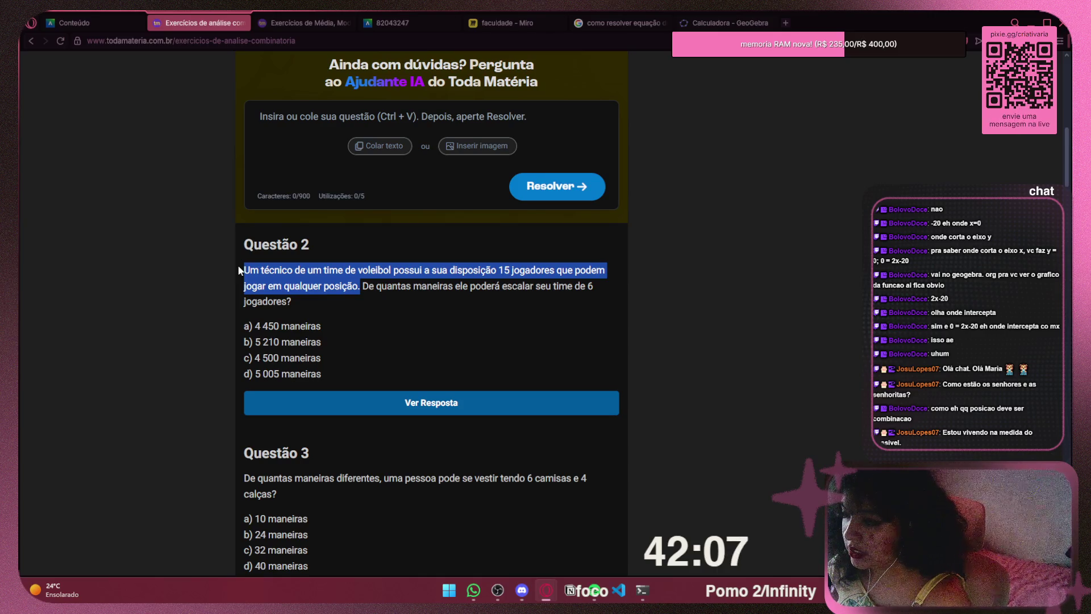
{"action": "left_click_drag", "start_coordinate": [239, 271], "coordinate": [239, 271]}
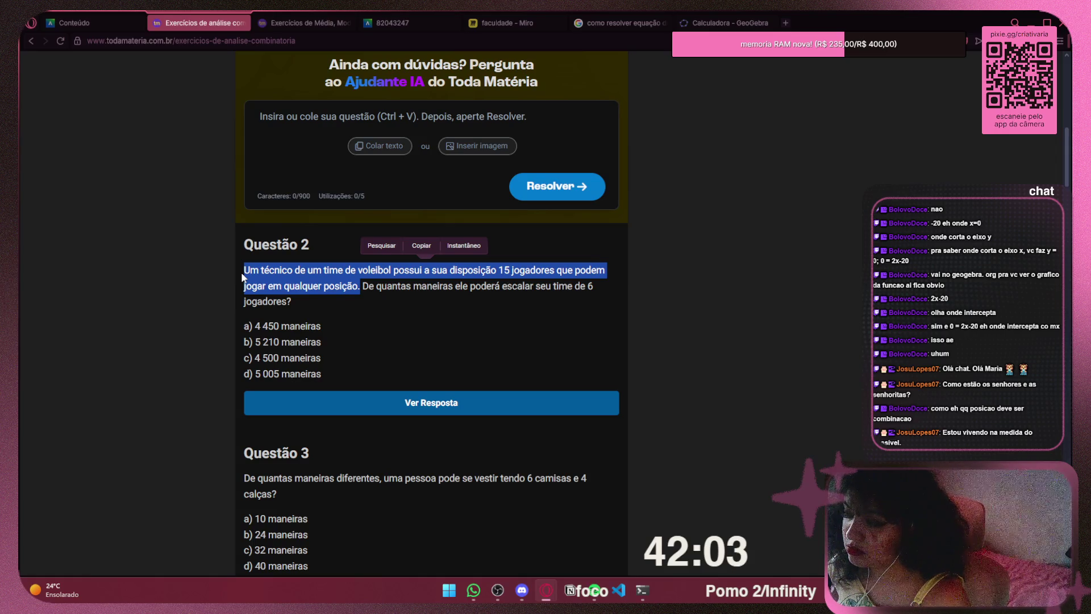
{"action": "left_click", "coordinate": [428, 309]}
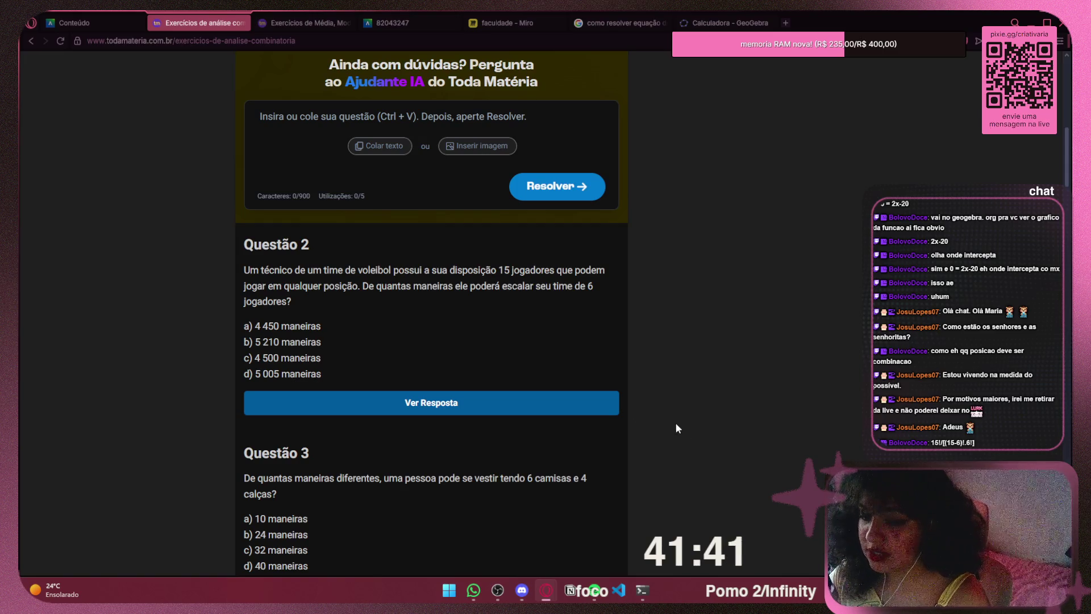
Go back from the exercises page and open the Análise Combinatória article
{"action": "left_click", "coordinate": [306, 22]}
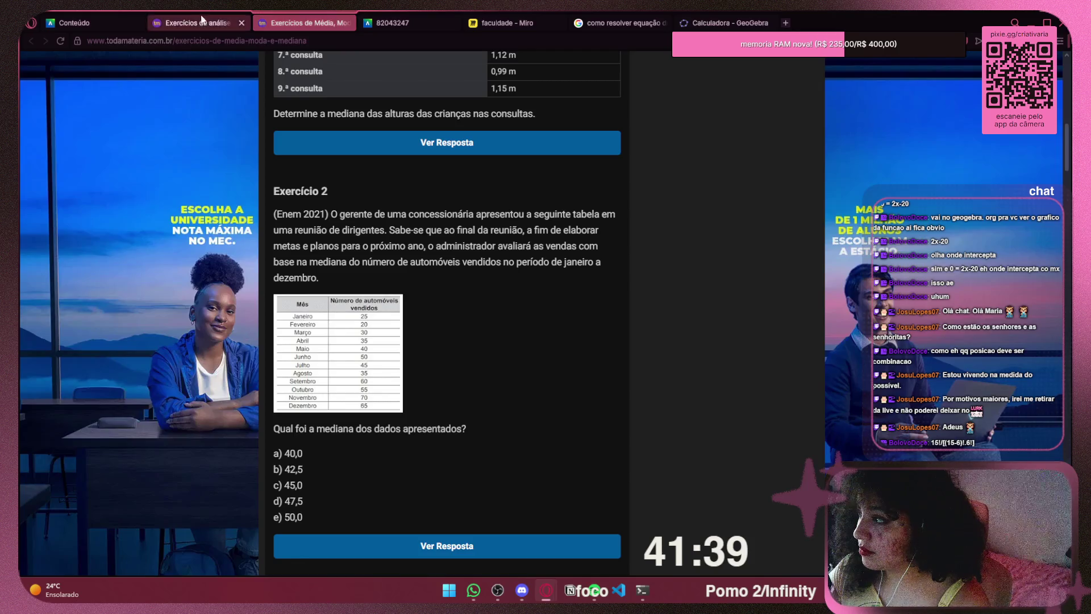
{"action": "left_click", "coordinate": [202, 21]}
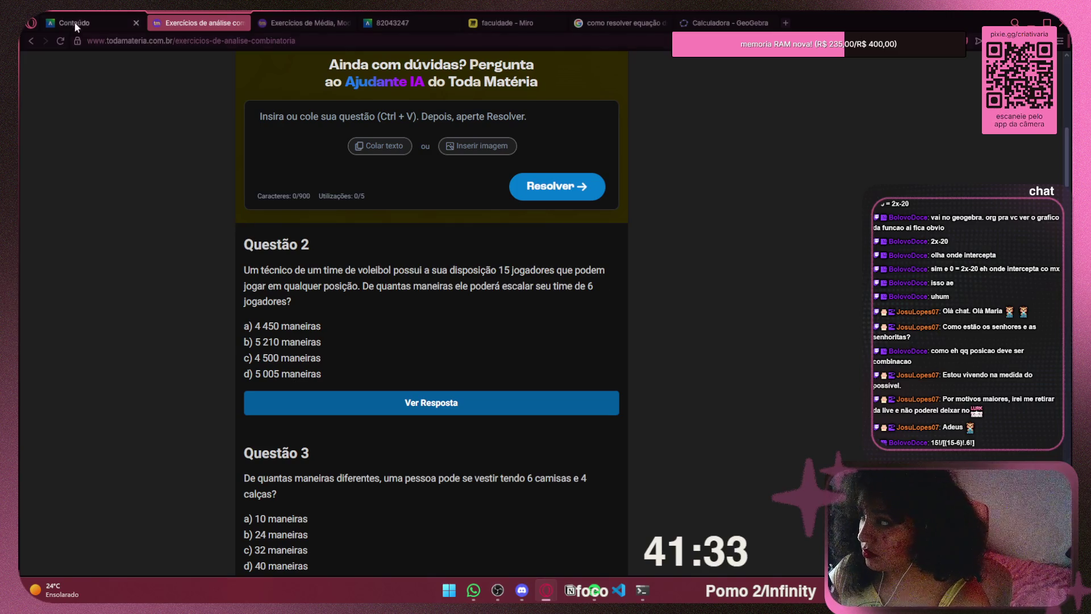
{"action": "left_click", "coordinate": [31, 41]}
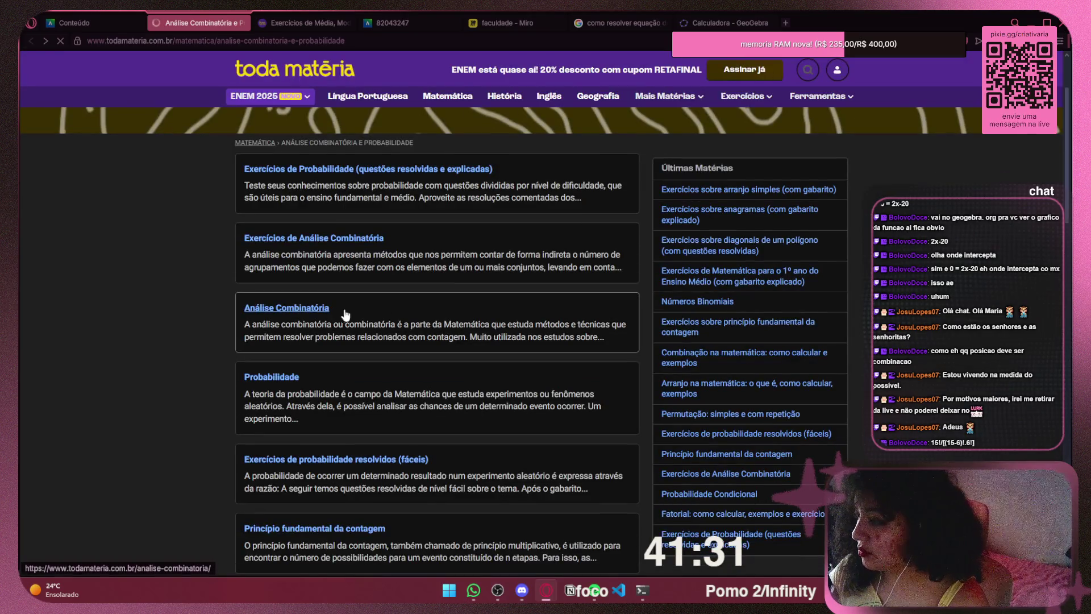
{"action": "left_click", "coordinate": [320, 311]}
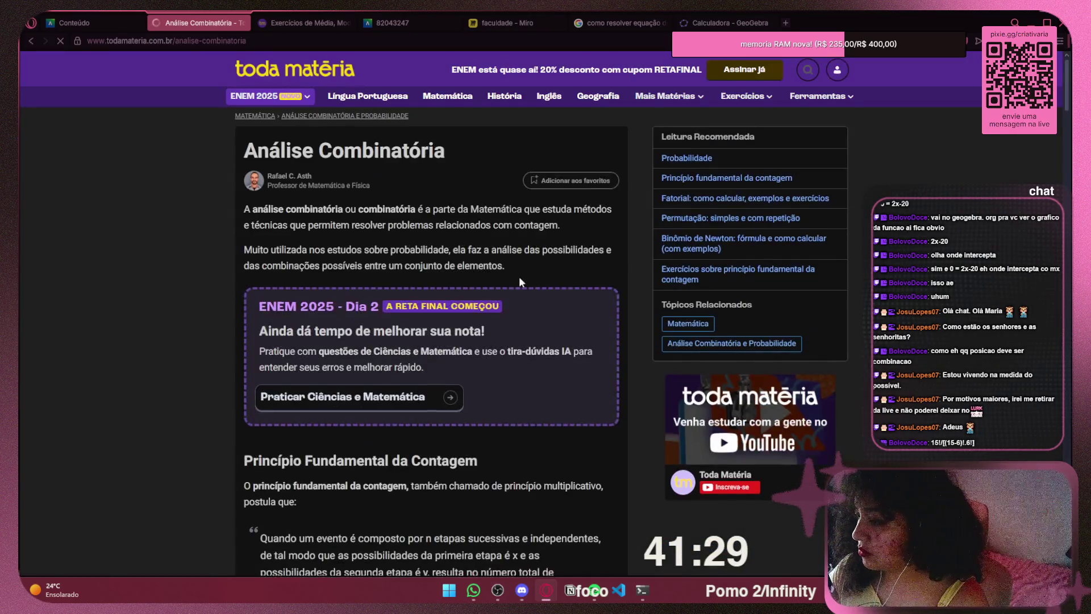
{"action": "scroll", "coordinate": [520, 278], "scroll_direction": "down", "scroll_amount": 15}
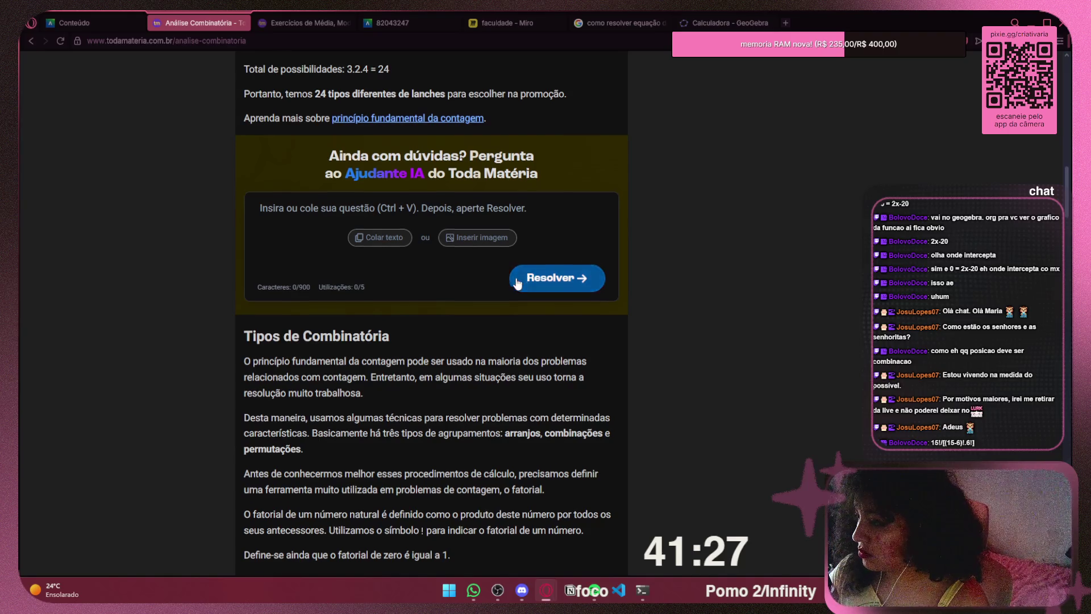
{"action": "scroll", "coordinate": [517, 282], "scroll_direction": "down", "scroll_amount": 15}
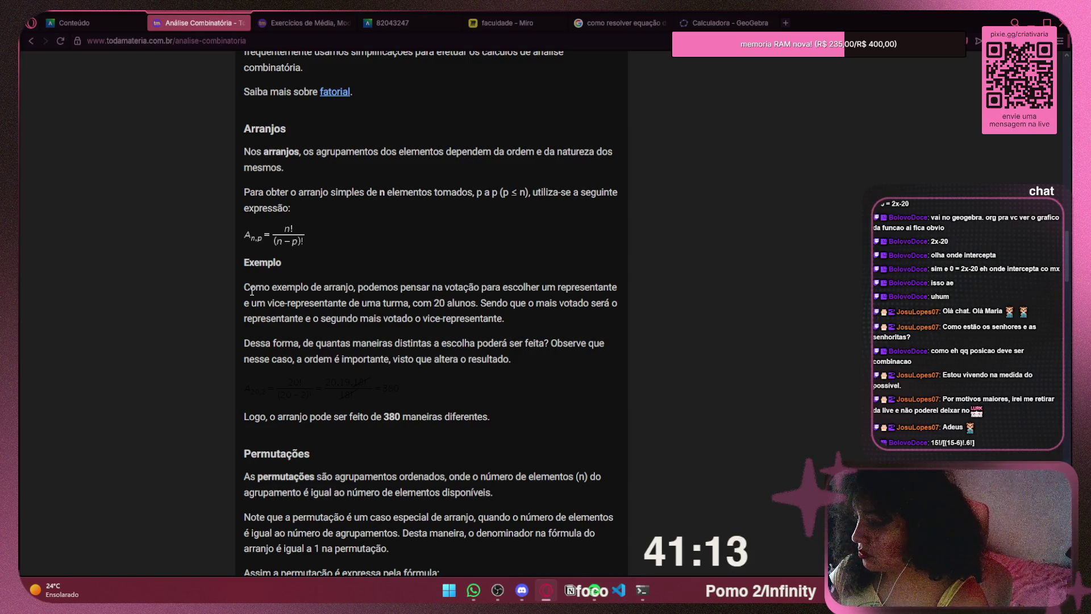
Read through the Arranjos example, highlighting its text and the question about how many distinct ways
{"action": "left_click_drag", "start_coordinate": [343, 359], "coordinate": [521, 361]}
{"action": "left_click", "coordinate": [423, 380]}
{"action": "left_click_drag", "start_coordinate": [423, 380], "coordinate": [313, 386]}
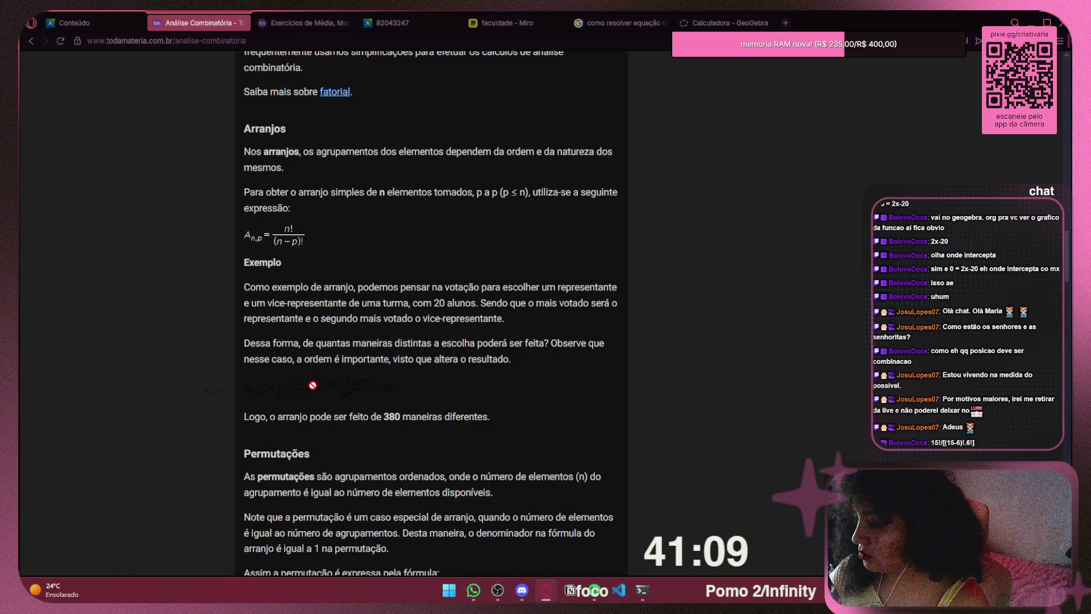
{"action": "left_click_drag", "start_coordinate": [256, 287], "coordinate": [342, 286]}
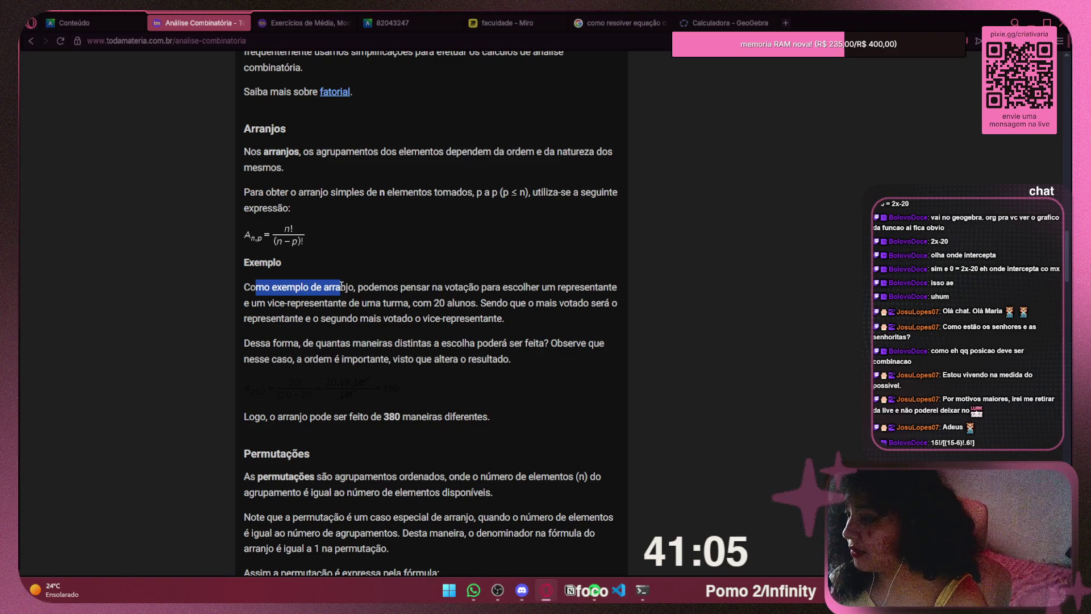
{"action": "mouse_move", "coordinate": [341, 286]}
{"action": "left_mouse_down"}
{"action": "mouse_move", "coordinate": [337, 303]}
{"action": "mouse_move", "coordinate": [478, 306]}
{"action": "mouse_move", "coordinate": [312, 318]}
{"action": "mouse_move", "coordinate": [509, 312]}
{"action": "left_mouse_up"}
{"action": "left_click", "coordinate": [510, 316]}
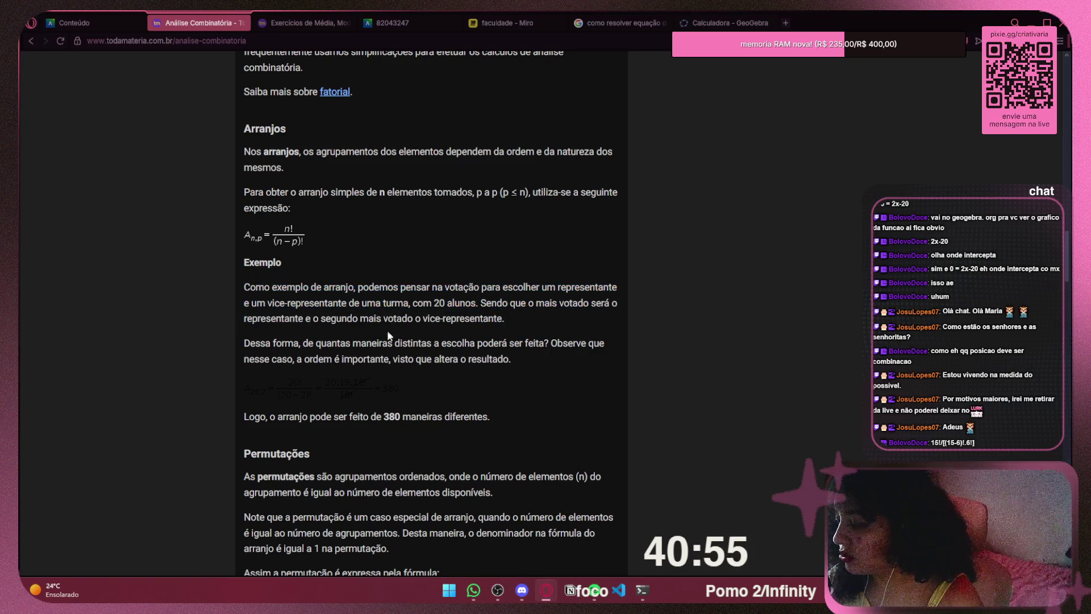
{"action": "left_click_drag", "start_coordinate": [250, 343], "coordinate": [549, 344]}
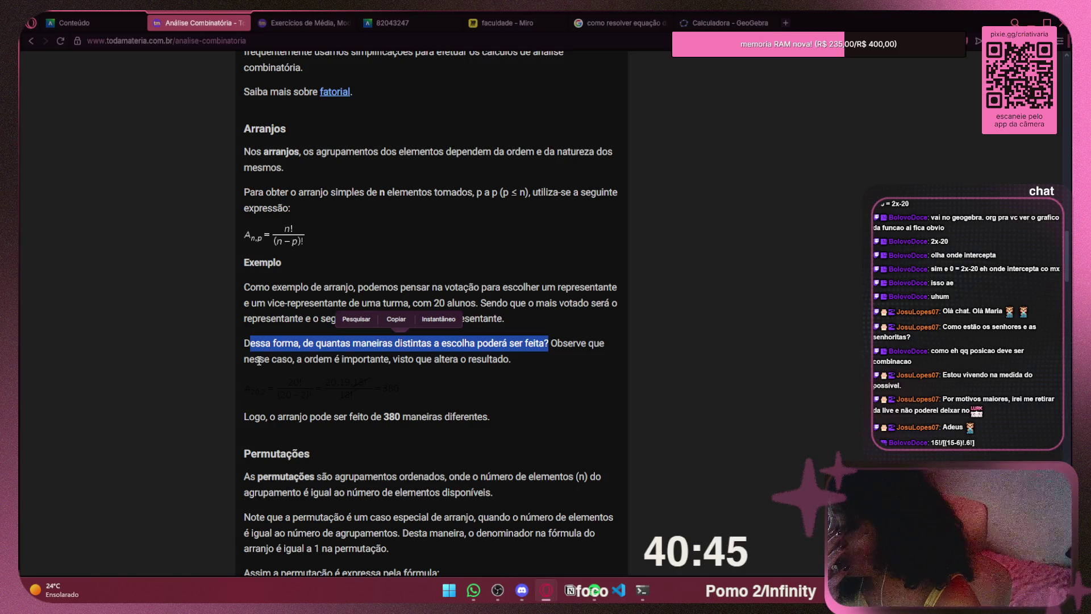
{"action": "left_click", "coordinate": [567, 377]}
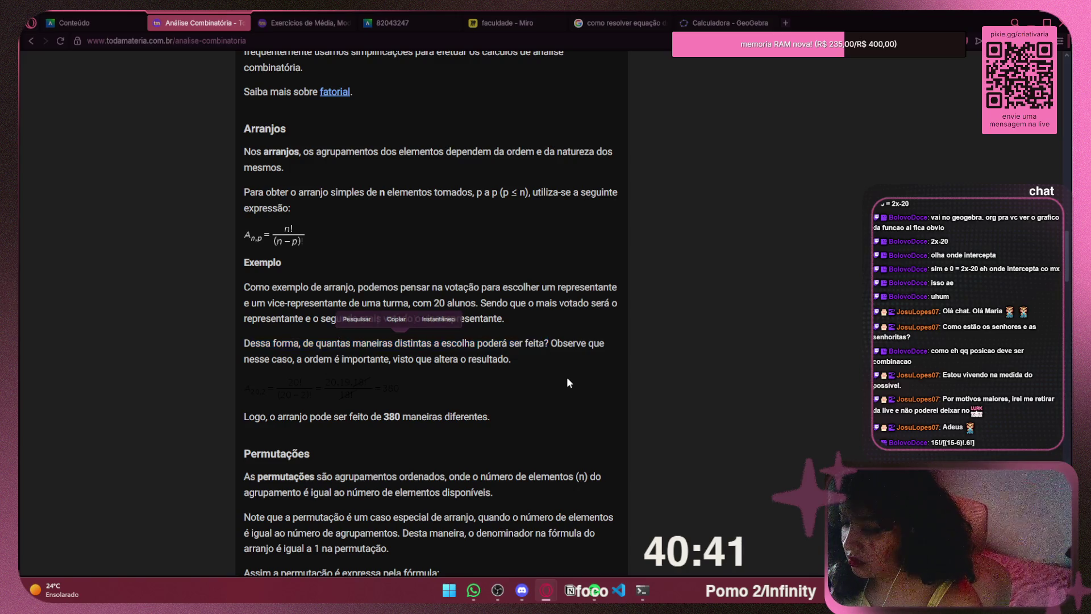
{"action": "scroll", "coordinate": [565, 373], "scroll_direction": "down", "scroll_amount": 5}
{"action": "scroll", "coordinate": [563, 370], "scroll_direction": "down", "scroll_amount": 5}
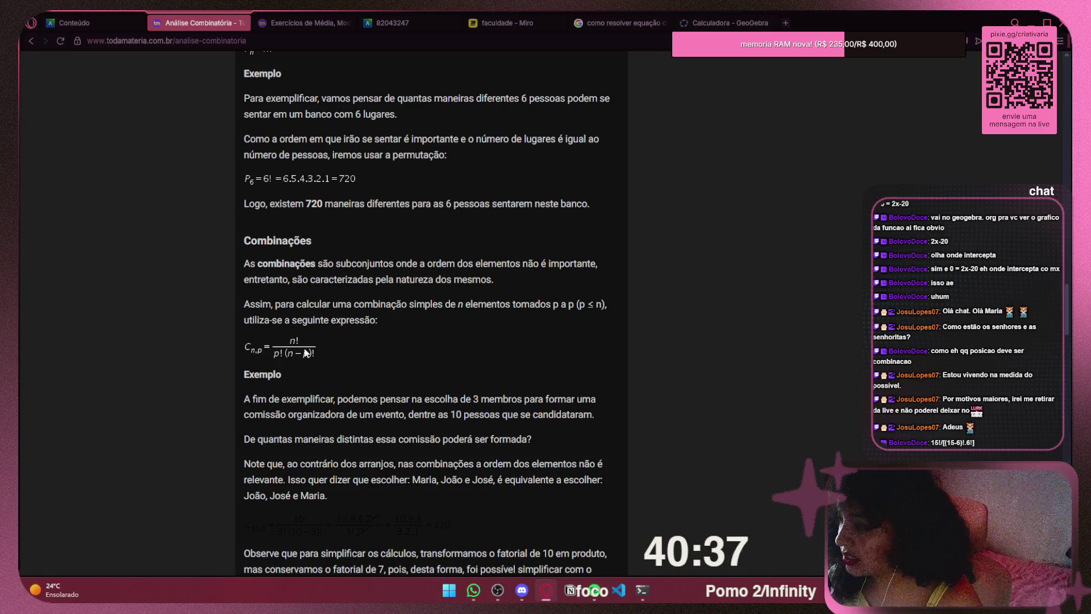
Highlight the combination formula and the sentence defining combinations, then scroll to the committee example
{"action": "left_click_drag", "start_coordinate": [251, 331], "coordinate": [440, 335]}
{"action": "left_click", "coordinate": [440, 335]}
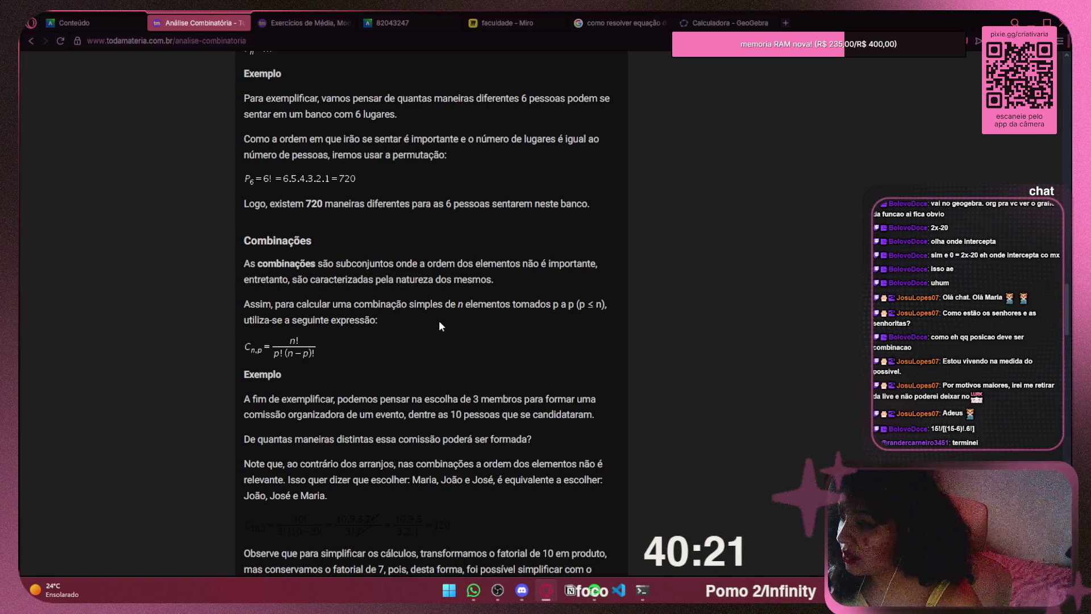
{"action": "left_click_drag", "start_coordinate": [283, 279], "coordinate": [506, 280]}
{"action": "left_click", "coordinate": [505, 281]}
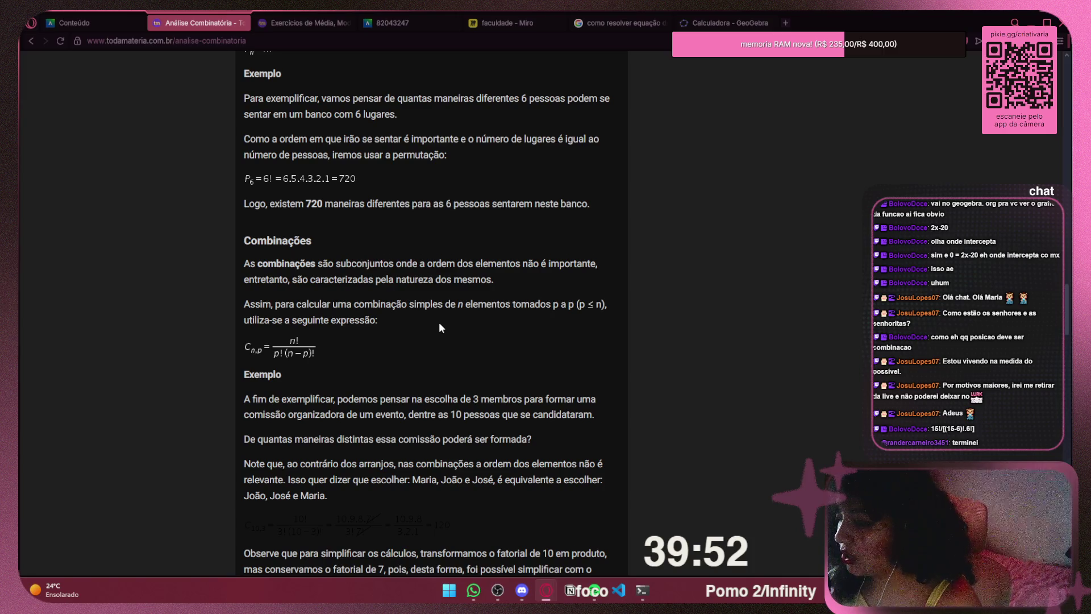
{"action": "scroll", "coordinate": [439, 328], "scroll_direction": "down", "scroll_amount": 1}
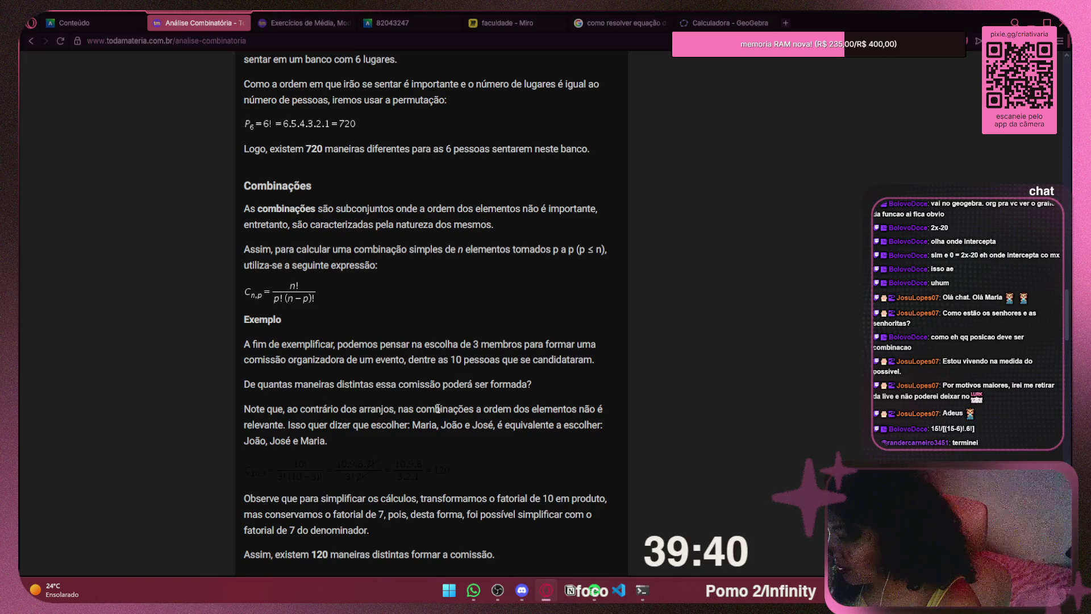
{"action": "left_click", "coordinate": [1060, 41]}
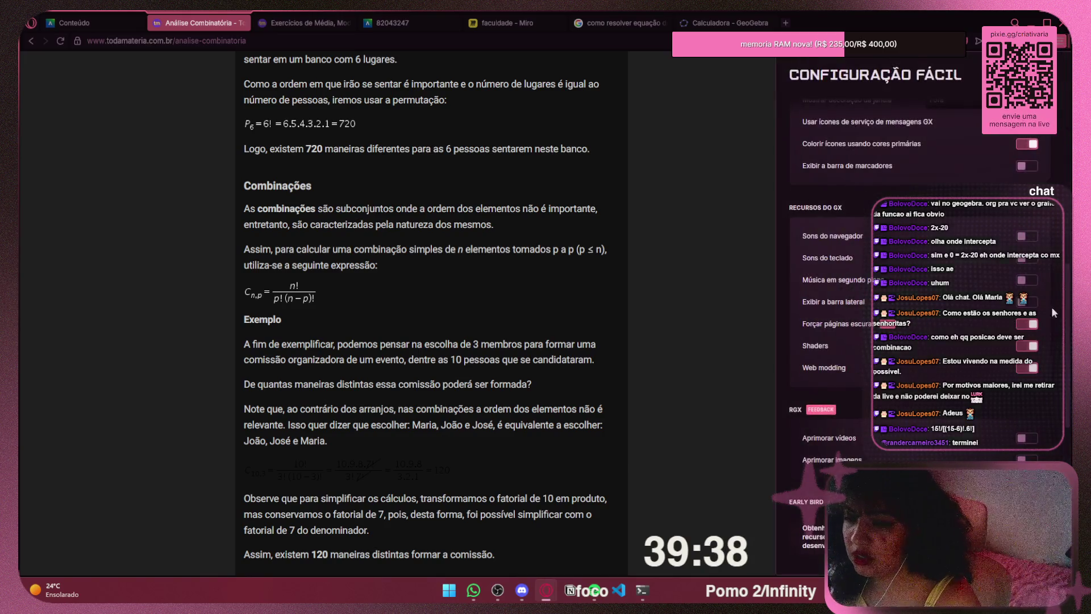
Switch off 'Forçar páginas escuras' so the C10,3 = 120 committee calculation reads clearly
{"action": "left_click", "coordinate": [1030, 327]}
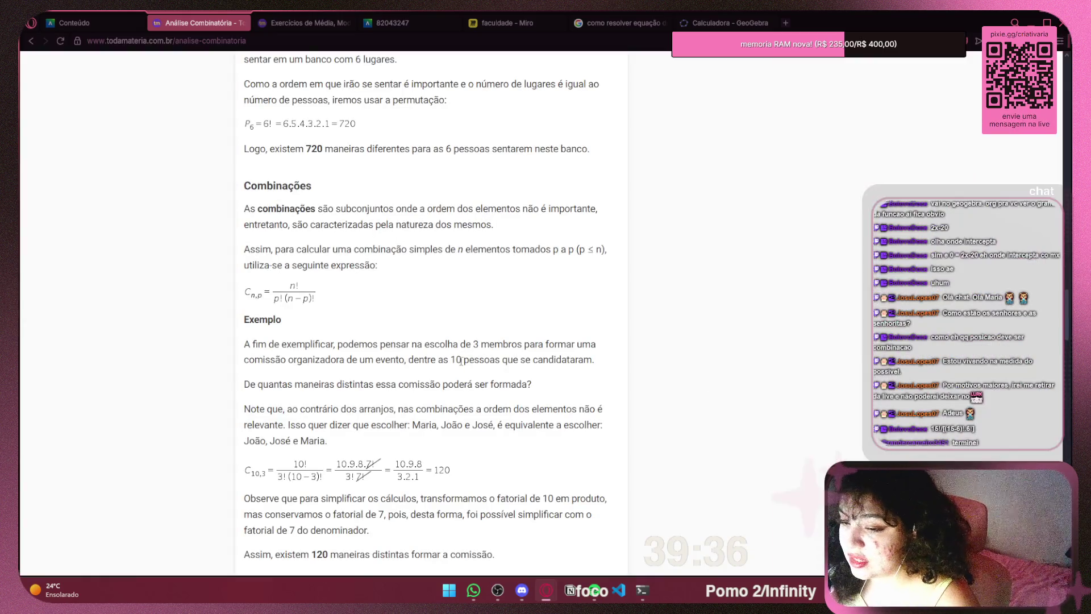
{"action": "scroll", "coordinate": [273, 324], "scroll_direction": "down", "scroll_amount": 3}
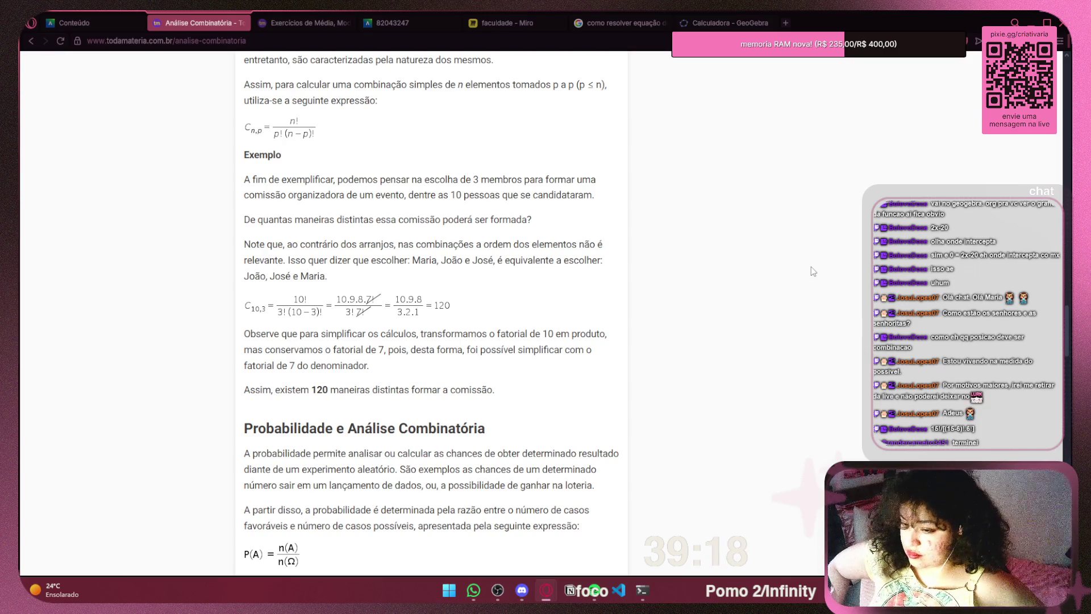
{"action": "scroll", "coordinate": [641, 370], "scroll_direction": "down", "scroll_amount": 4}
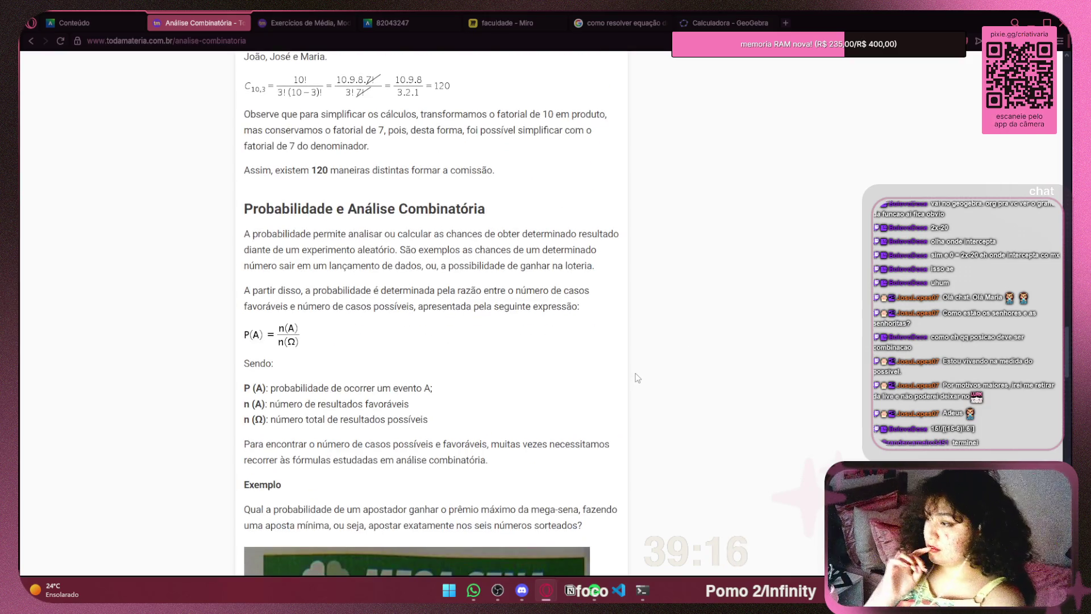
{"action": "scroll", "coordinate": [613, 325], "scroll_direction": "down", "scroll_amount": 5}
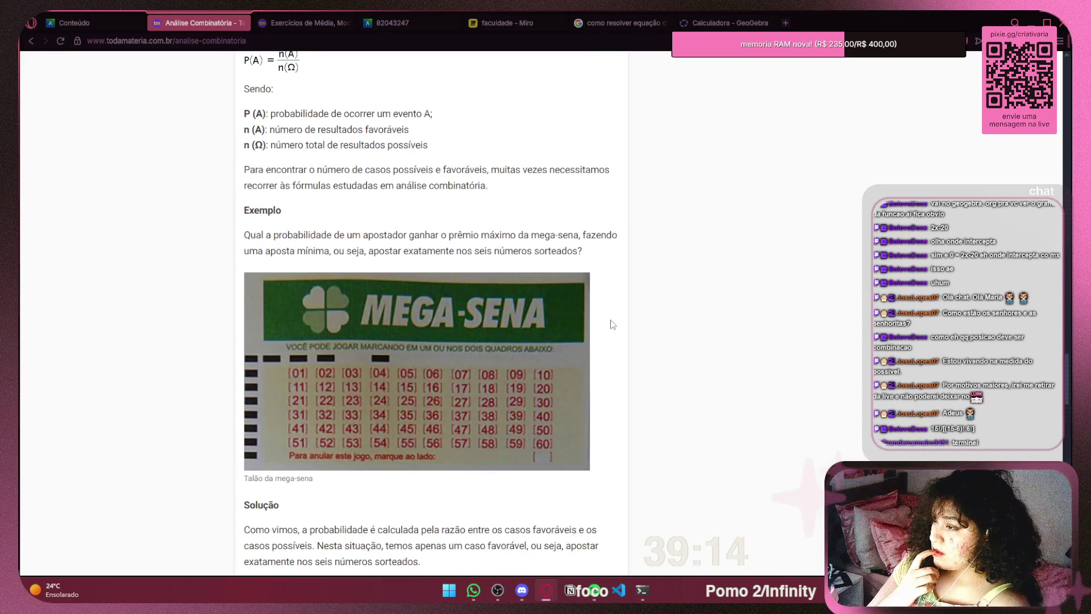
{"action": "scroll", "coordinate": [613, 324], "scroll_direction": "down", "scroll_amount": 6}
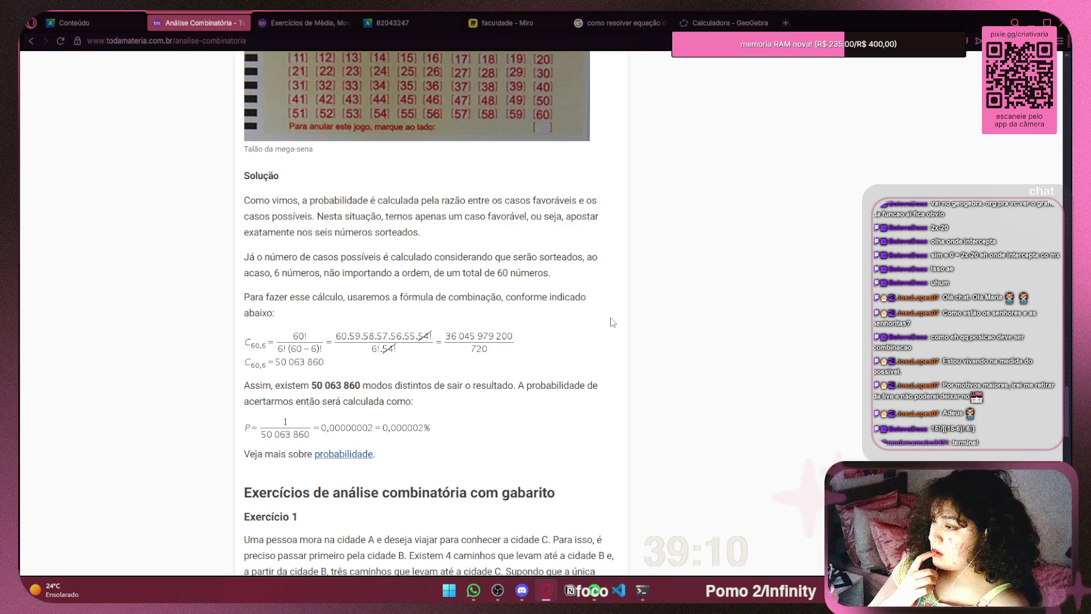
{"action": "scroll", "coordinate": [612, 322], "scroll_direction": "down", "scroll_amount": 4}
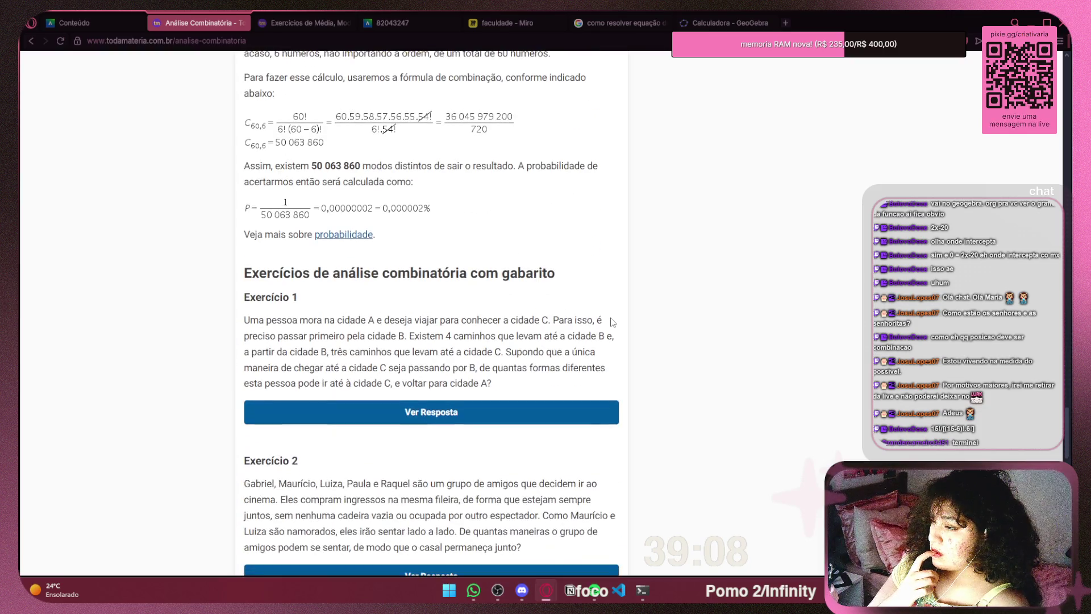
{"action": "scroll", "coordinate": [611, 322], "scroll_direction": "up", "scroll_amount": 5}
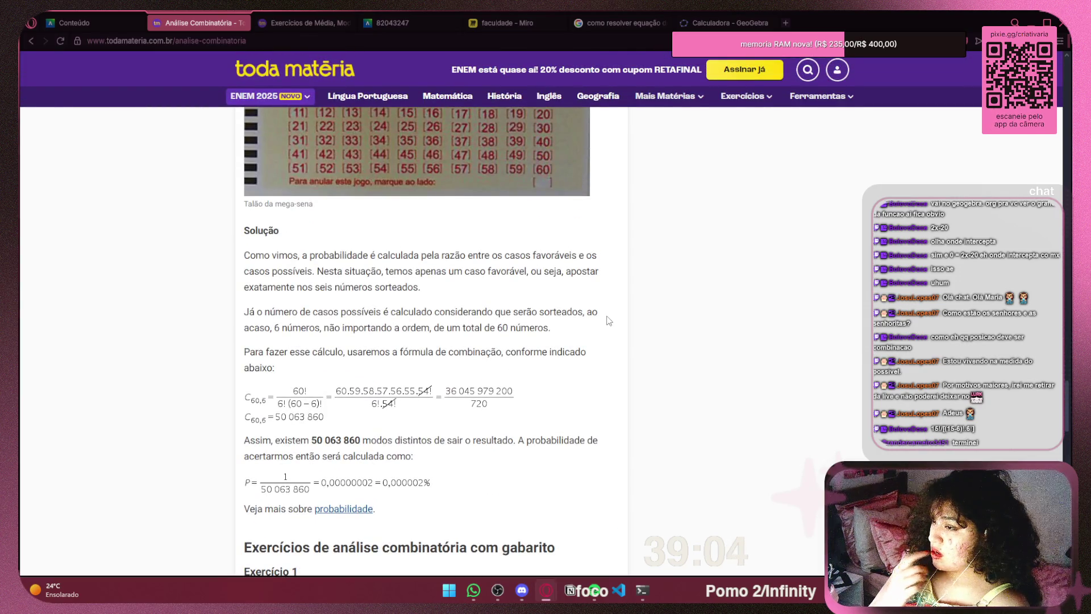
{"action": "scroll", "coordinate": [601, 310], "scroll_direction": "up", "scroll_amount": 1}
{"action": "scroll", "coordinate": [601, 310], "scroll_direction": "up", "scroll_amount": 10}
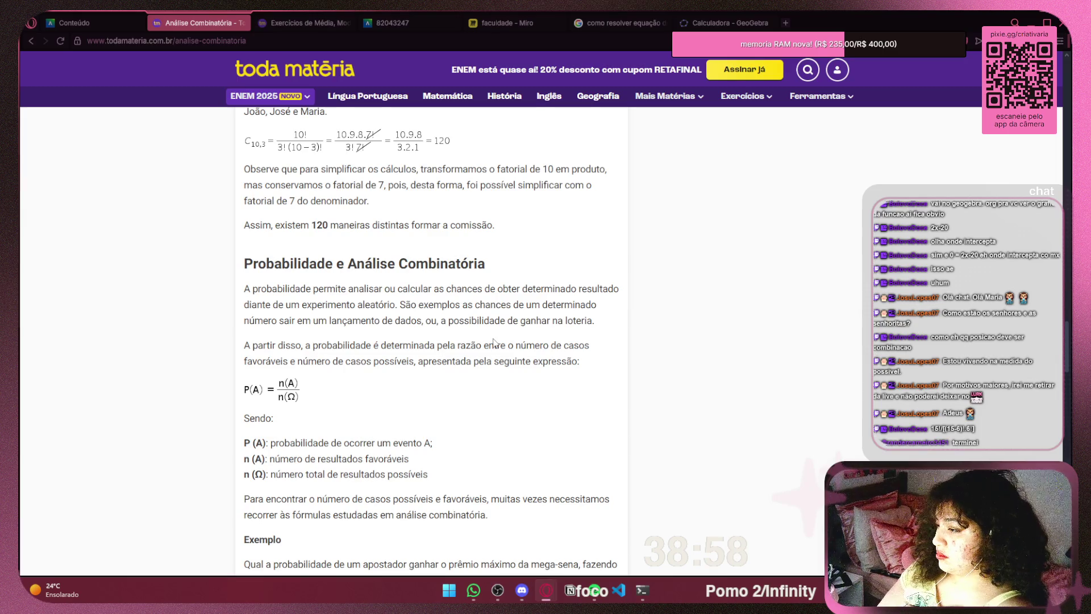
{"action": "scroll", "coordinate": [494, 341], "scroll_direction": "up", "scroll_amount": 2}
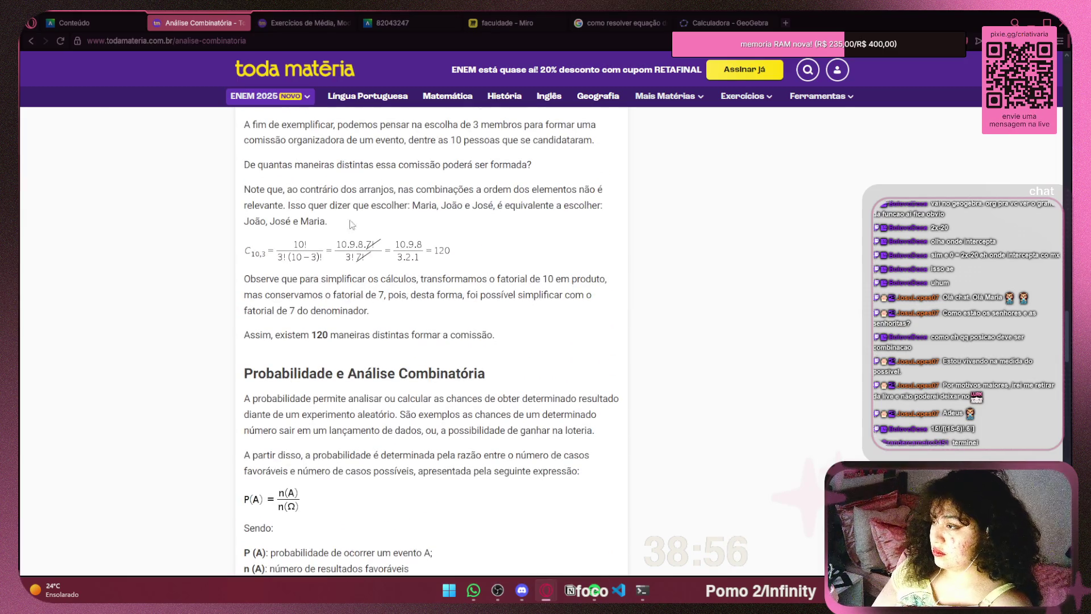
{"action": "scroll", "coordinate": [488, 260], "scroll_direction": "up", "scroll_amount": 7}
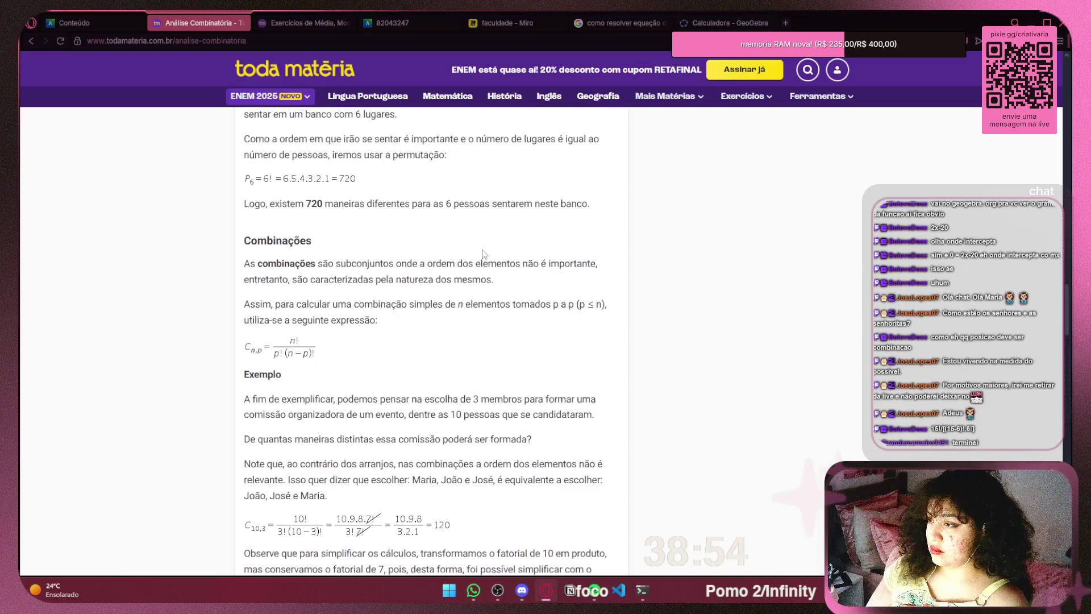
{"action": "scroll", "coordinate": [488, 260], "scroll_direction": "up", "scroll_amount": 5}
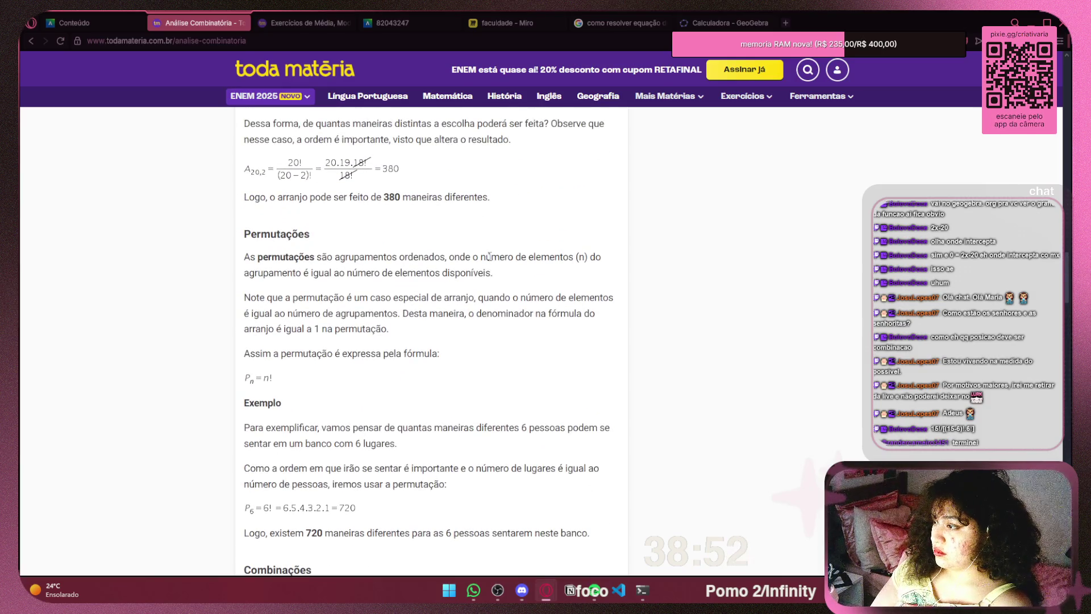
{"action": "scroll", "coordinate": [488, 257], "scroll_direction": "up", "scroll_amount": 6}
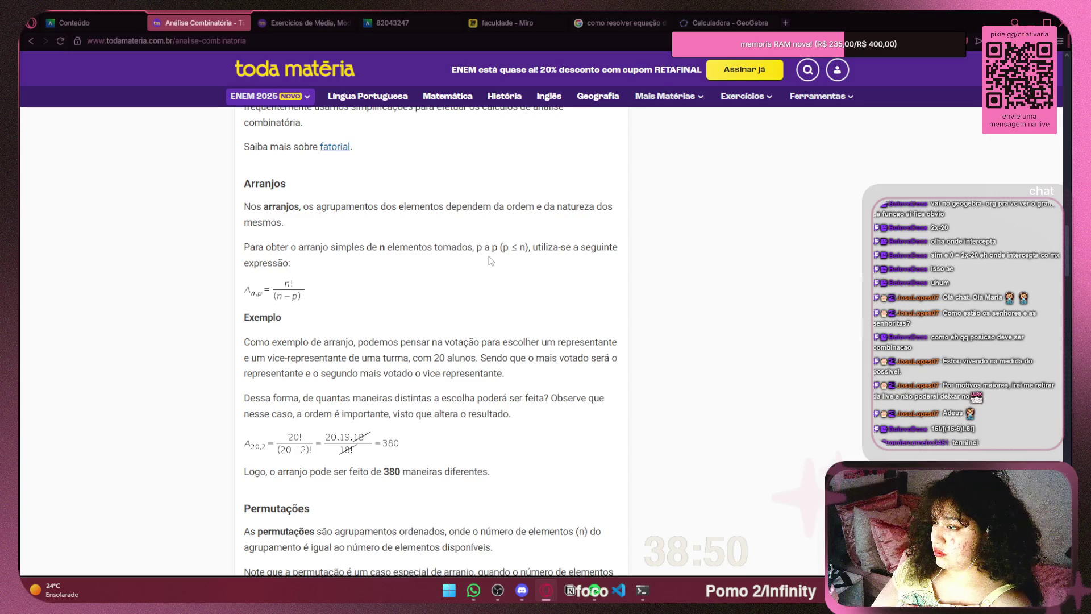
{"action": "scroll", "coordinate": [491, 261], "scroll_direction": "up", "scroll_amount": 1}
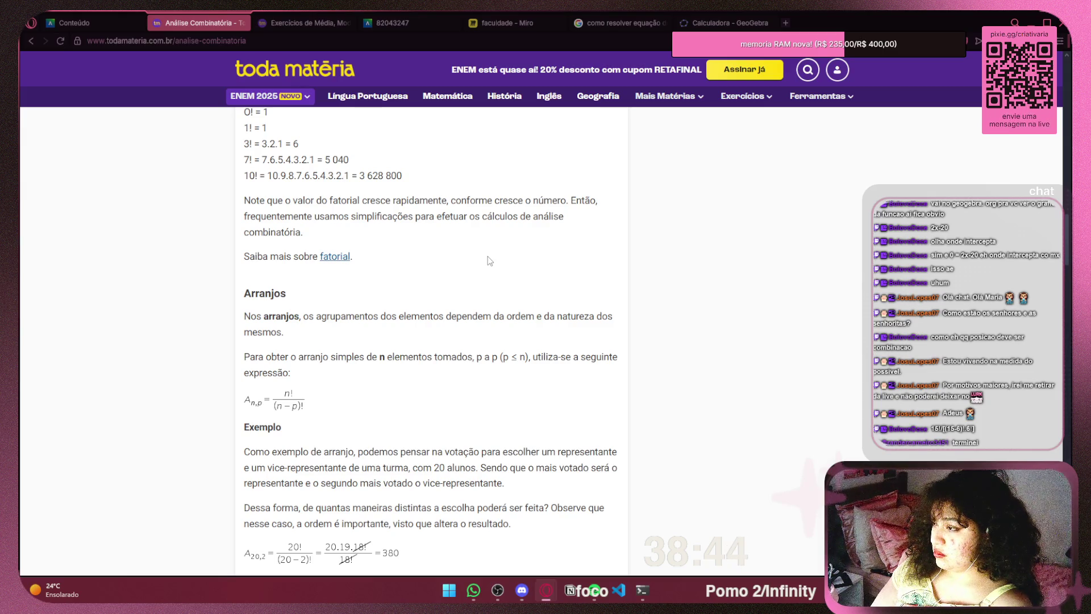
{"action": "left_click_drag", "start_coordinate": [251, 316], "coordinate": [336, 316]}
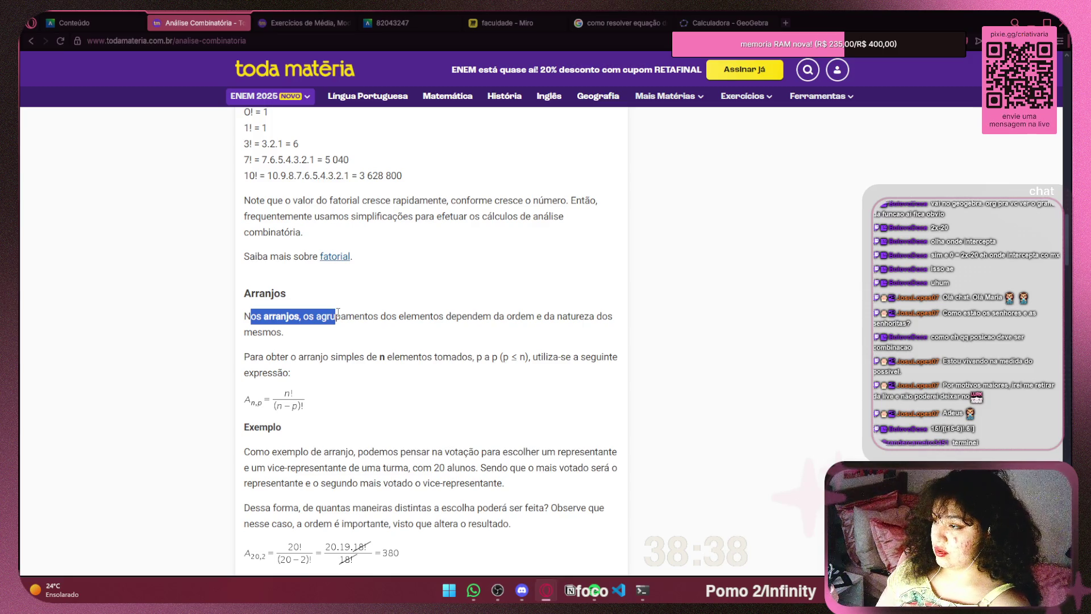
{"action": "left_click", "coordinate": [482, 313]}
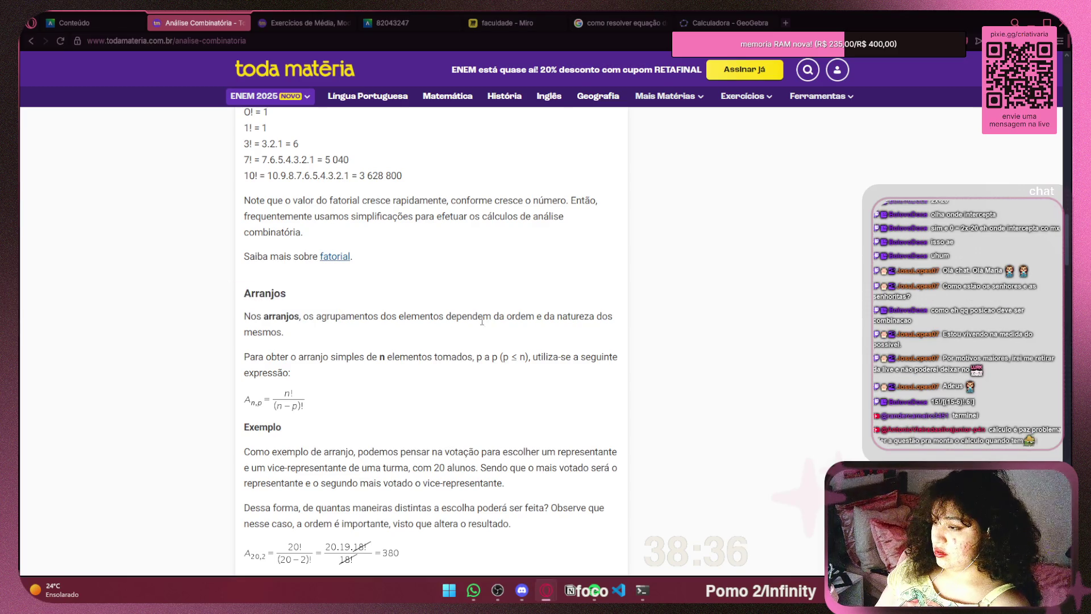
{"action": "scroll", "coordinate": [486, 312], "scroll_direction": "down", "scroll_amount": 1}
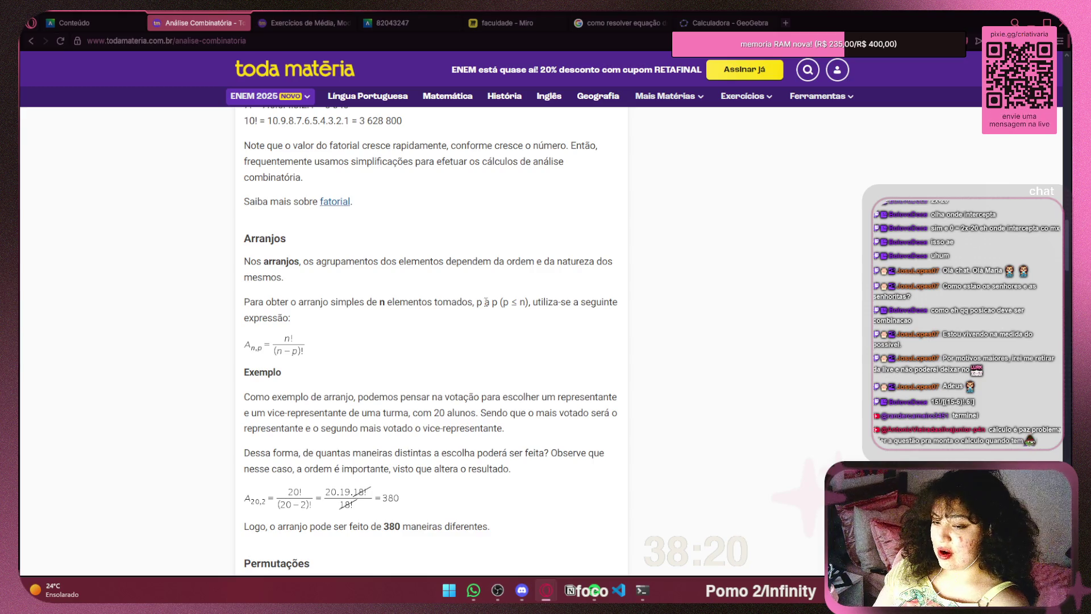
{"action": "left_click", "coordinate": [1061, 41]}
{"action": "left_click", "coordinate": [1027, 324]}
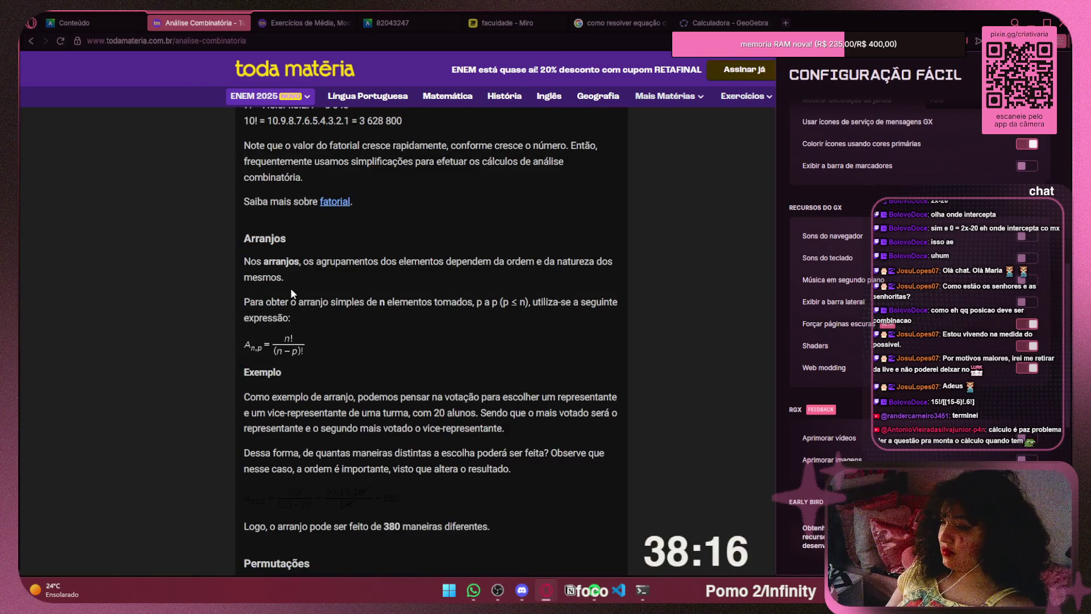
{"action": "left_click", "coordinate": [500, 30]}
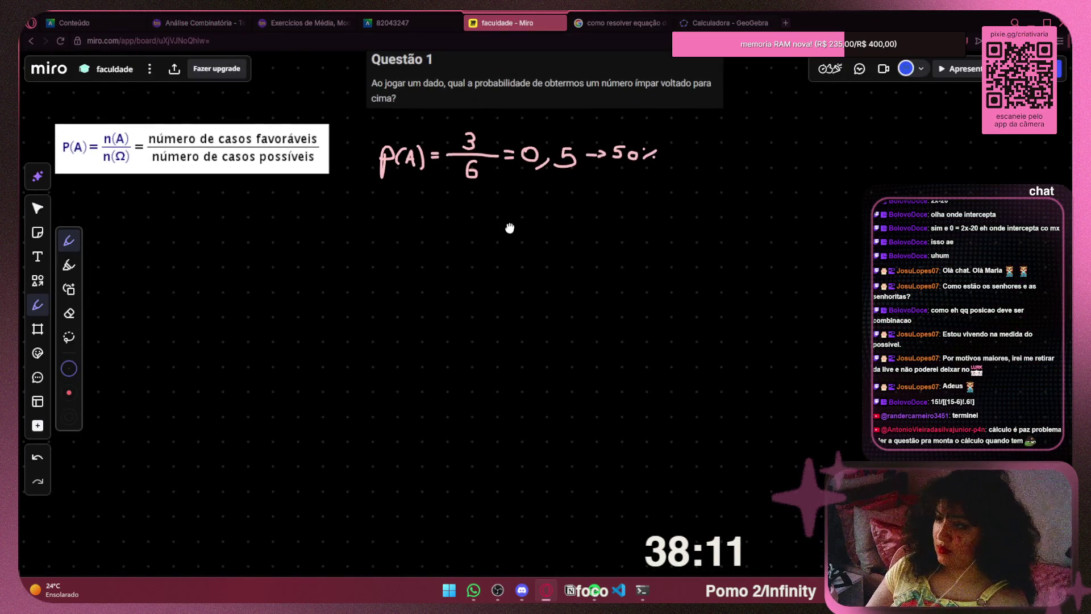
{"action": "left_click_drag", "start_coordinate": [510, 228], "coordinate": [699, 226]}
{"action": "left_click", "coordinate": [164, 24]}
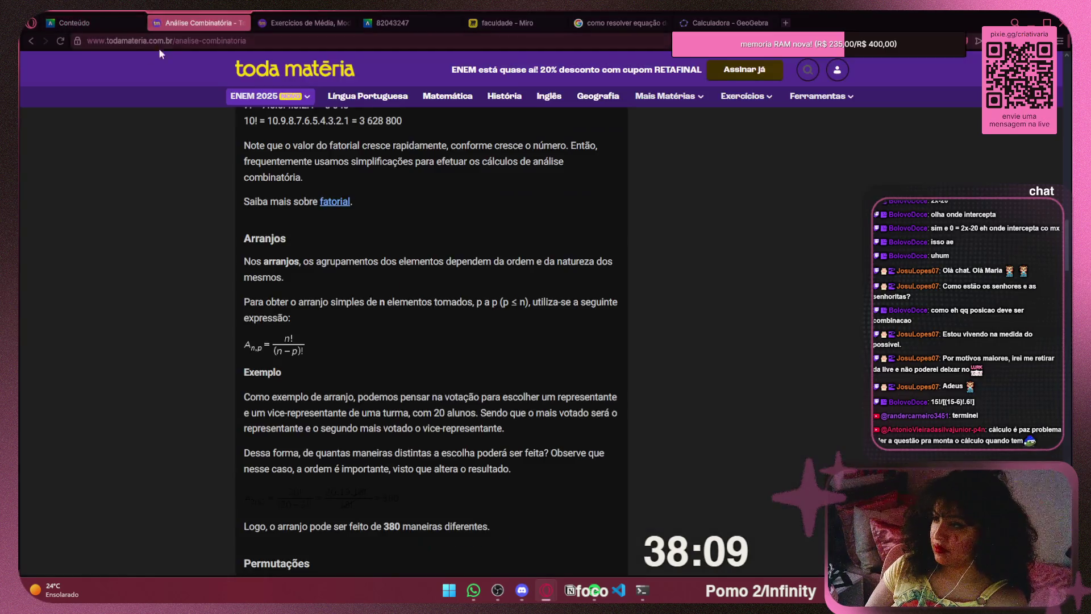
{"action": "scroll", "coordinate": [315, 121], "scroll_direction": "up", "scroll_amount": 1}
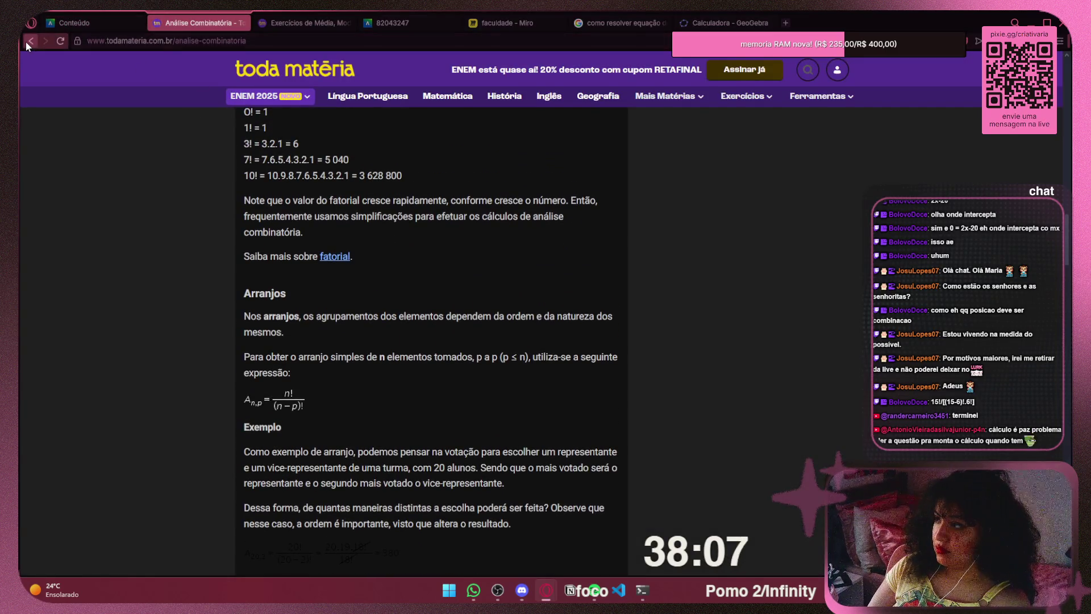
{"action": "scroll", "coordinate": [459, 214], "scroll_direction": "down", "scroll_amount": 5}
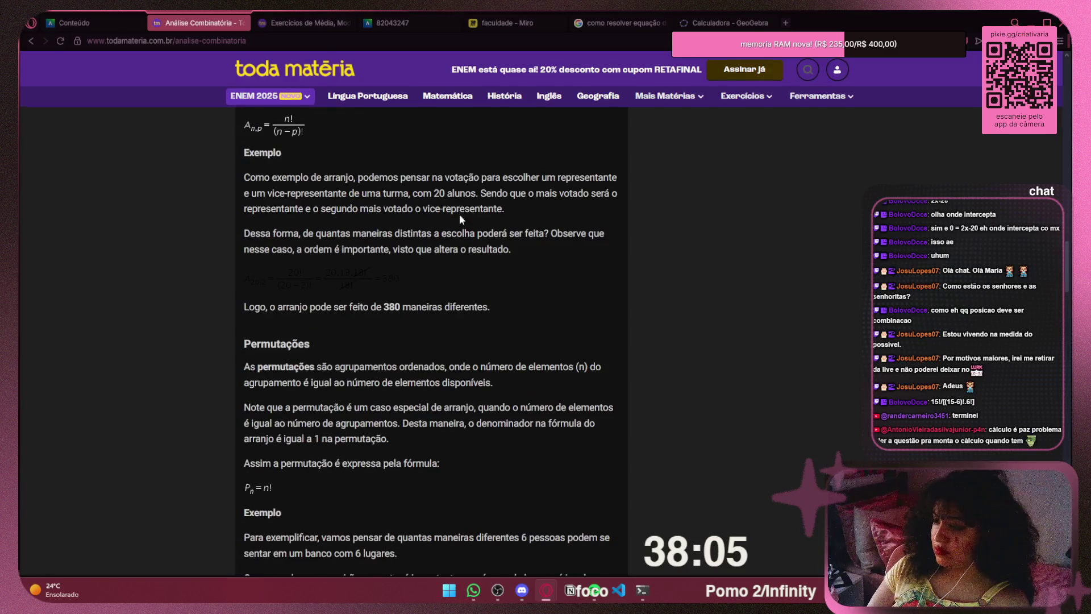
{"action": "scroll", "coordinate": [432, 240], "scroll_direction": "up", "scroll_amount": 1}
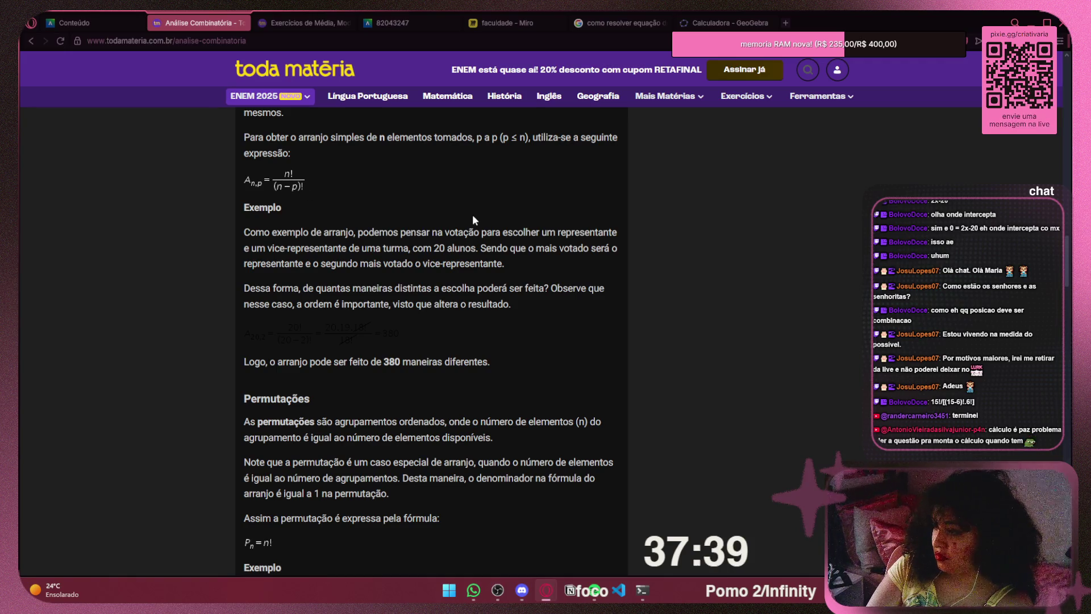
{"action": "left_click", "coordinate": [1061, 41]}
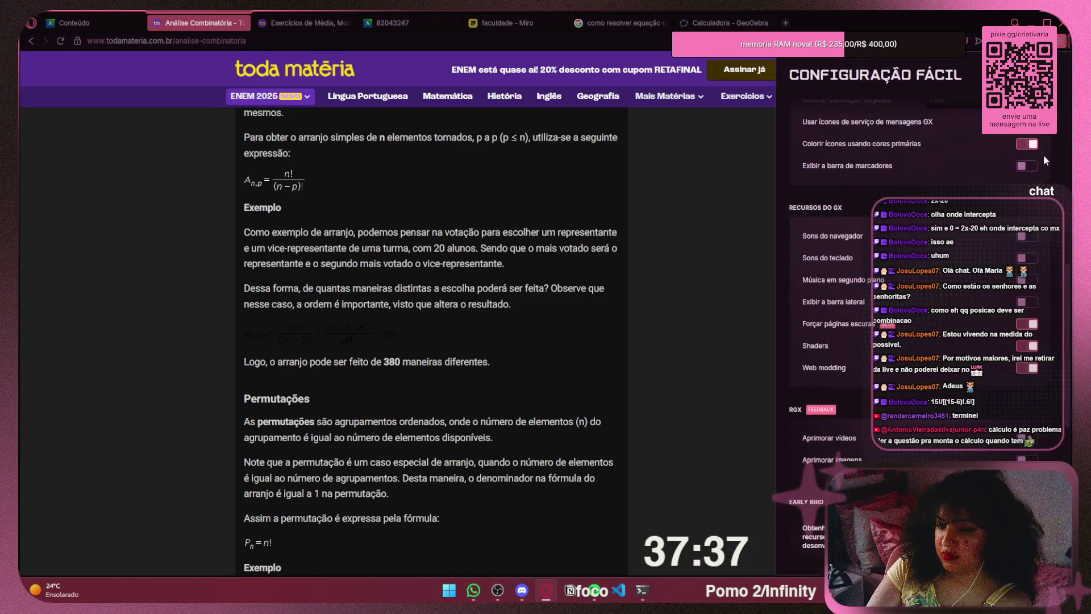
{"action": "left_click", "coordinate": [1028, 324]}
{"action": "key", "text": "Escape"}
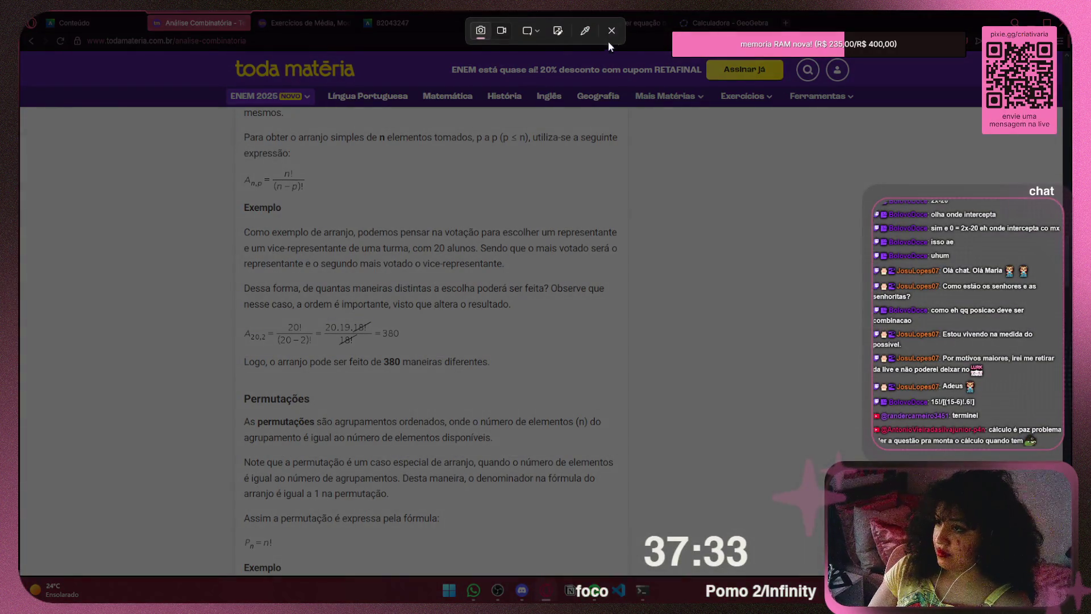
Snip the Arranjos section and paste it on the Miro board to the right of Questão 1
{"action": "key", "text": "Escape"}
{"action": "scroll", "coordinate": [475, 188], "scroll_direction": "up", "scroll_amount": 2}
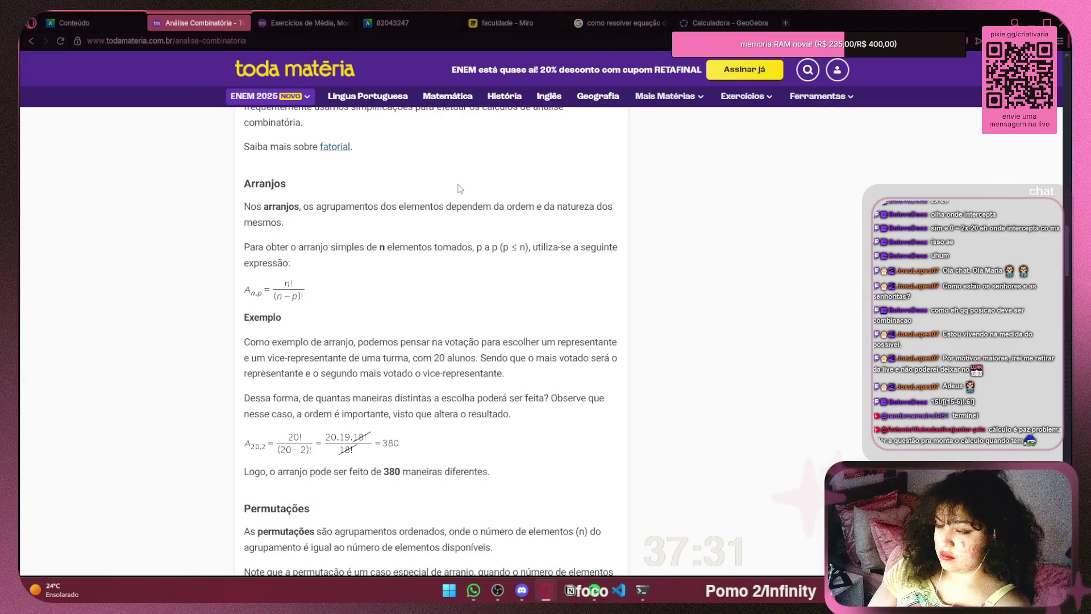
{"action": "key", "text": "super+shift+s"}
{"action": "mouse_move", "coordinate": [227, 169]}
{"action": "left_mouse_down"}
{"action": "mouse_move", "coordinate": [630, 449]}
{"action": "mouse_move", "coordinate": [627, 479]}
{"action": "left_mouse_up"}
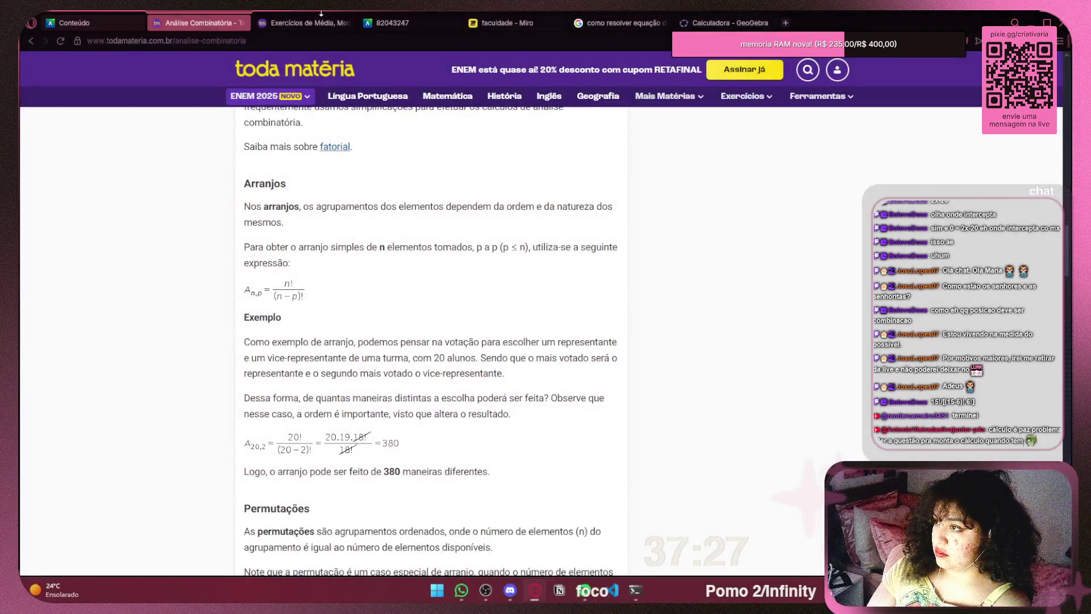
{"action": "left_click", "coordinate": [533, 25]}
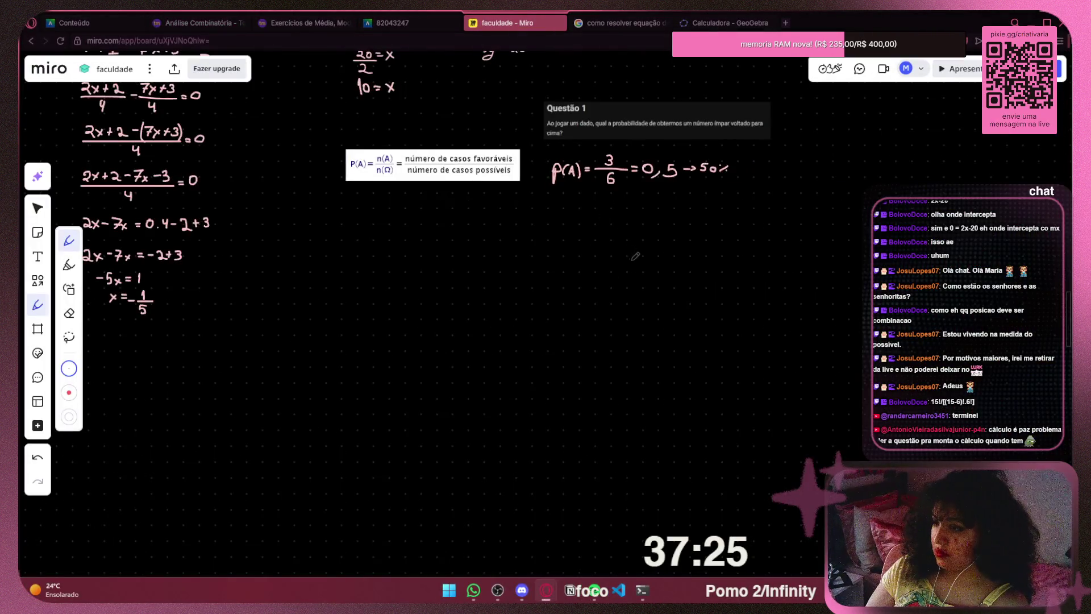
{"action": "key", "text": "ctrl+v"}
{"action": "scroll", "coordinate": [540, 332], "scroll_direction": "down", "scroll_amount": 2}
{"action": "mouse_move", "coordinate": [531, 335]}
{"action": "left_mouse_down"}
{"action": "mouse_move", "coordinate": [762, 250]}
{"action": "mouse_move", "coordinate": [944, 153]}
{"action": "mouse_move", "coordinate": [933, 143]}
{"action": "left_mouse_up"}
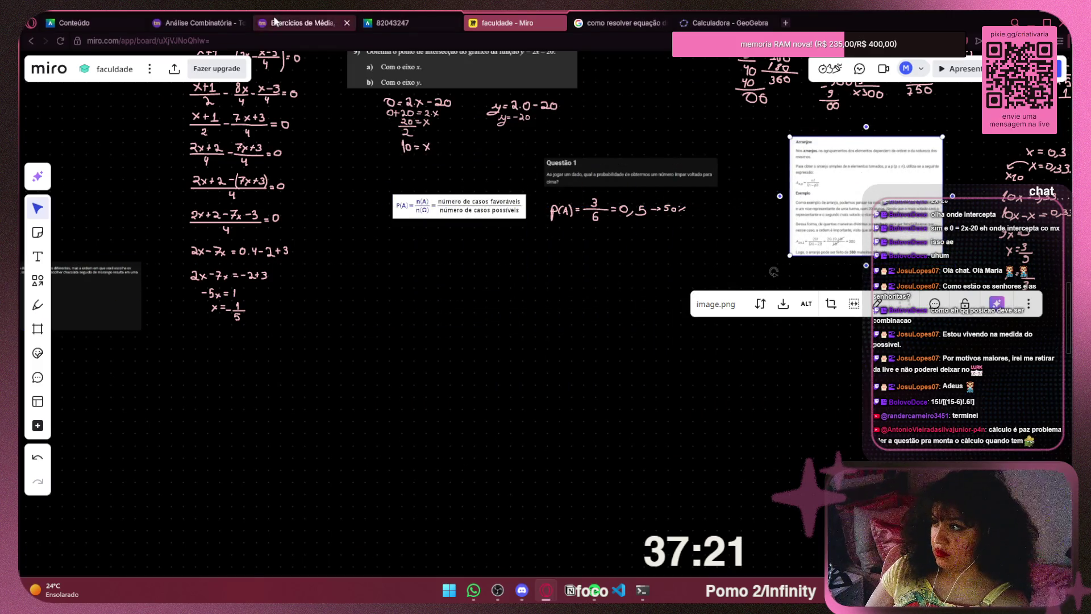
{"action": "left_click", "coordinate": [276, 22]}
{"action": "left_click", "coordinate": [390, 22]}
{"action": "left_click", "coordinate": [198, 22]}
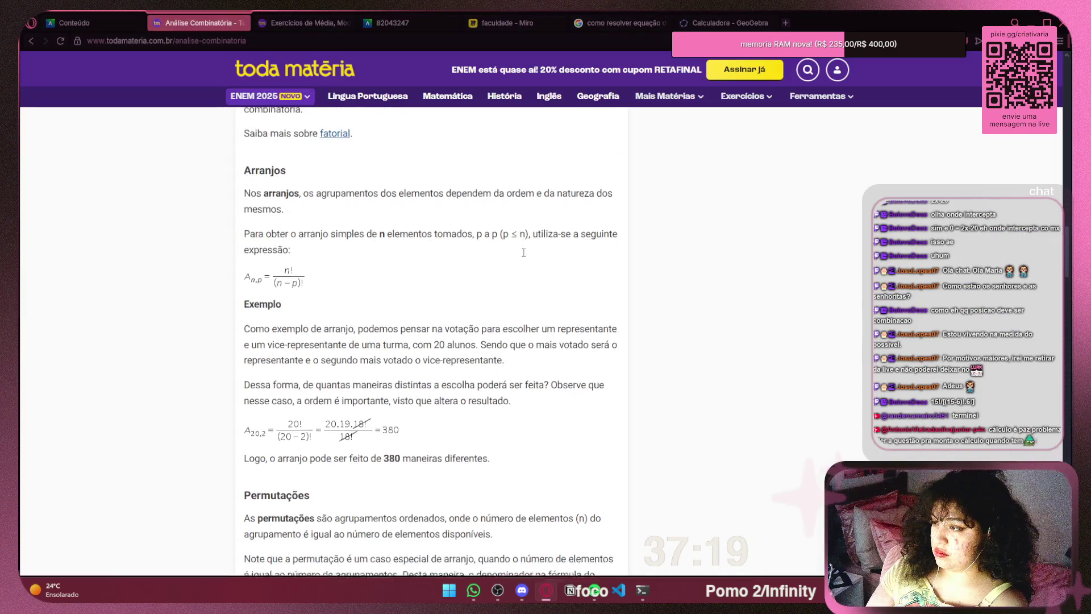
Select the Permutações explanation and formula, briefly searching the web for that text
{"action": "scroll", "coordinate": [524, 252], "scroll_direction": "down", "scroll_amount": 5}
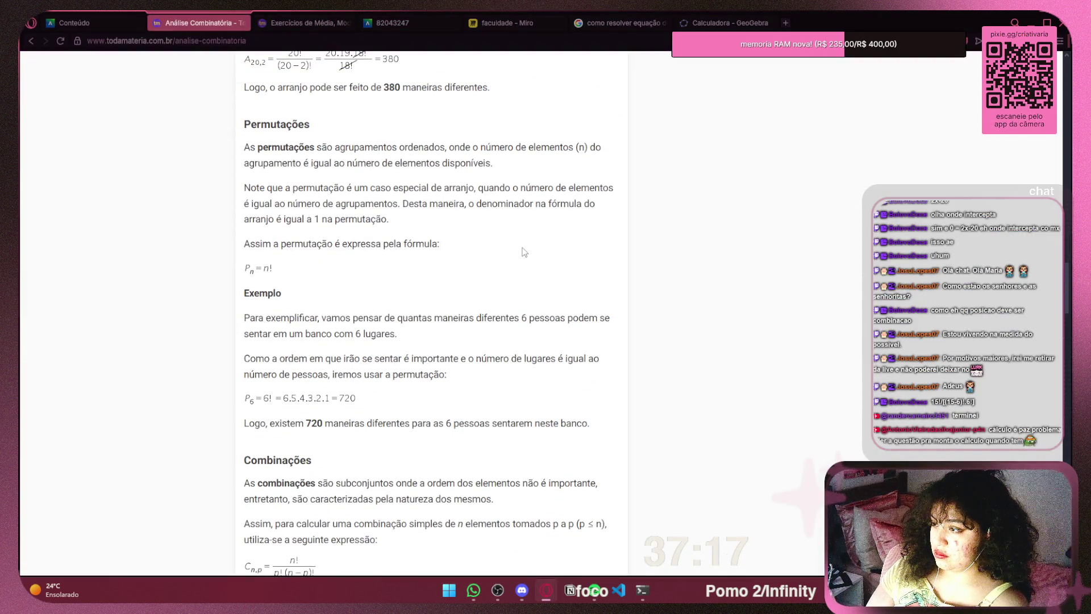
{"action": "scroll", "coordinate": [524, 253], "scroll_direction": "down", "scroll_amount": 2}
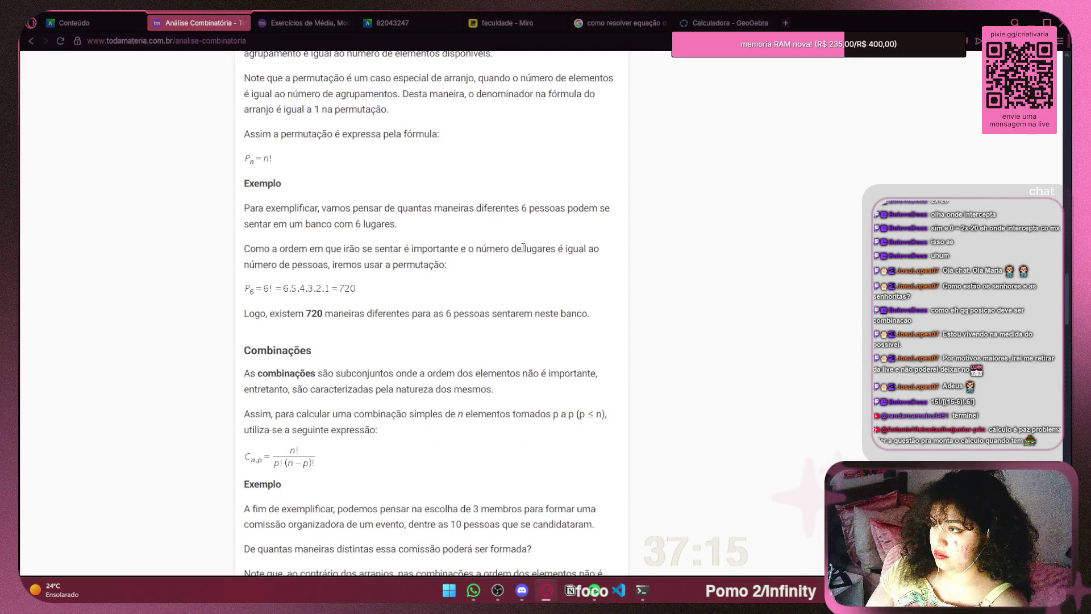
{"action": "scroll", "coordinate": [524, 248], "scroll_direction": "up", "scroll_amount": 1}
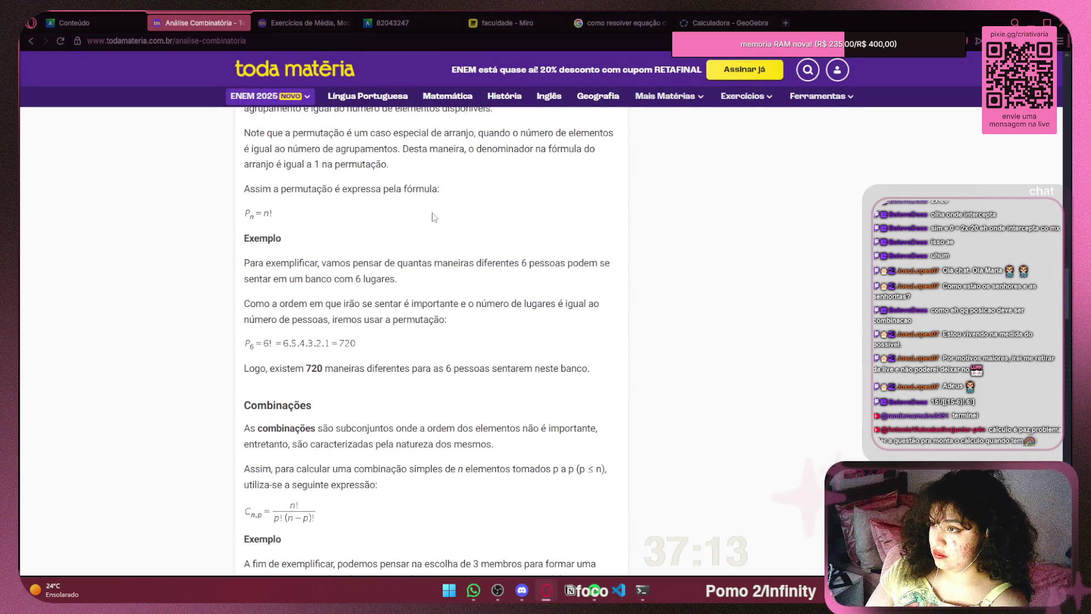
{"action": "scroll", "coordinate": [436, 216], "scroll_direction": "up", "scroll_amount": 1}
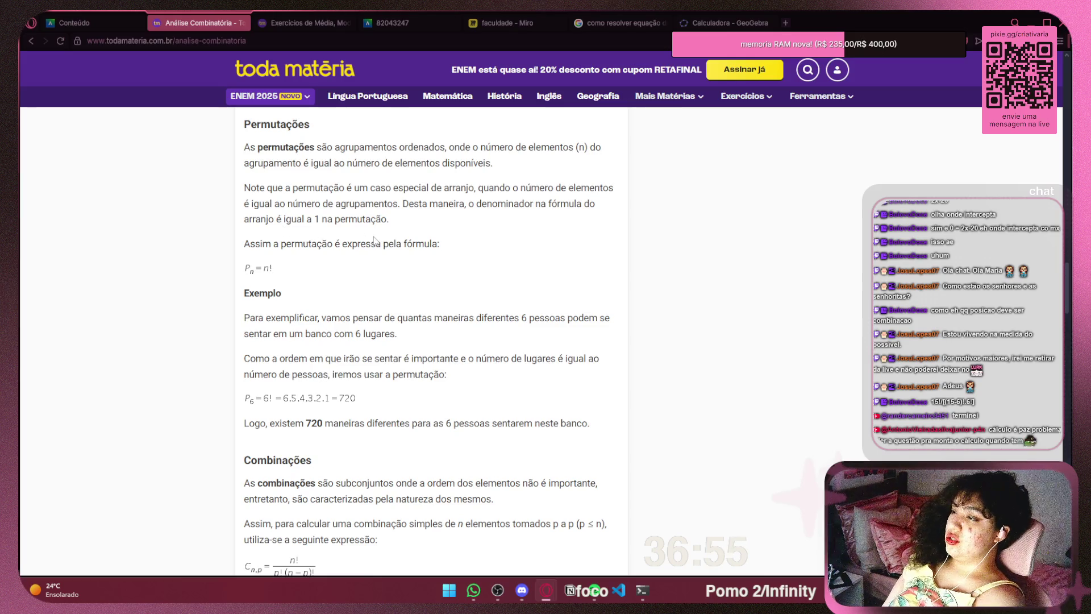
{"action": "left_click_drag", "start_coordinate": [254, 243], "coordinate": [440, 244]}
{"action": "left_click_drag", "start_coordinate": [245, 122], "coordinate": [237, 266]}
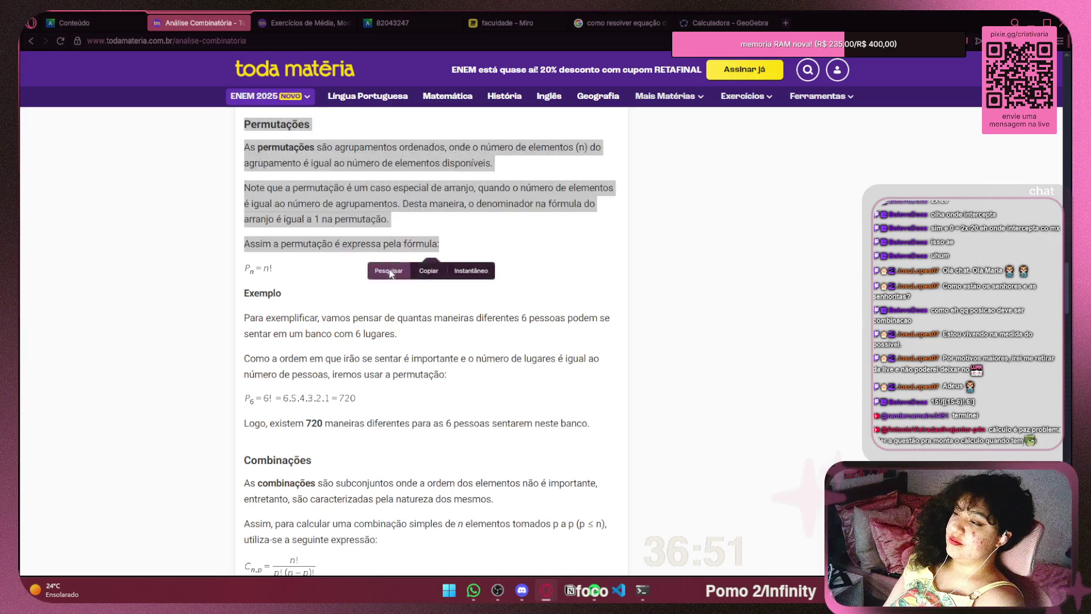
{"action": "left_click", "coordinate": [389, 268]}
{"action": "key", "text": "ctrl+w"}
{"action": "left_click", "coordinate": [379, 282]}
Snip the Combinações section together with its C10,3 = 120 committee example
{"action": "scroll", "coordinate": [379, 282], "scroll_direction": "down", "scroll_amount": 2}
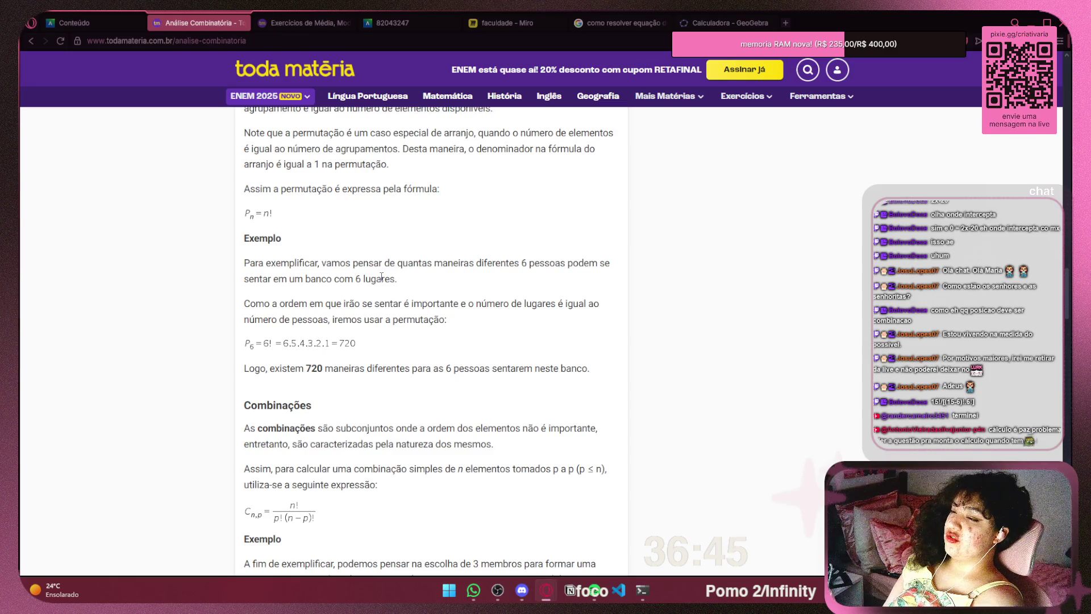
{"action": "left_click_drag", "start_coordinate": [302, 279], "coordinate": [398, 279]}
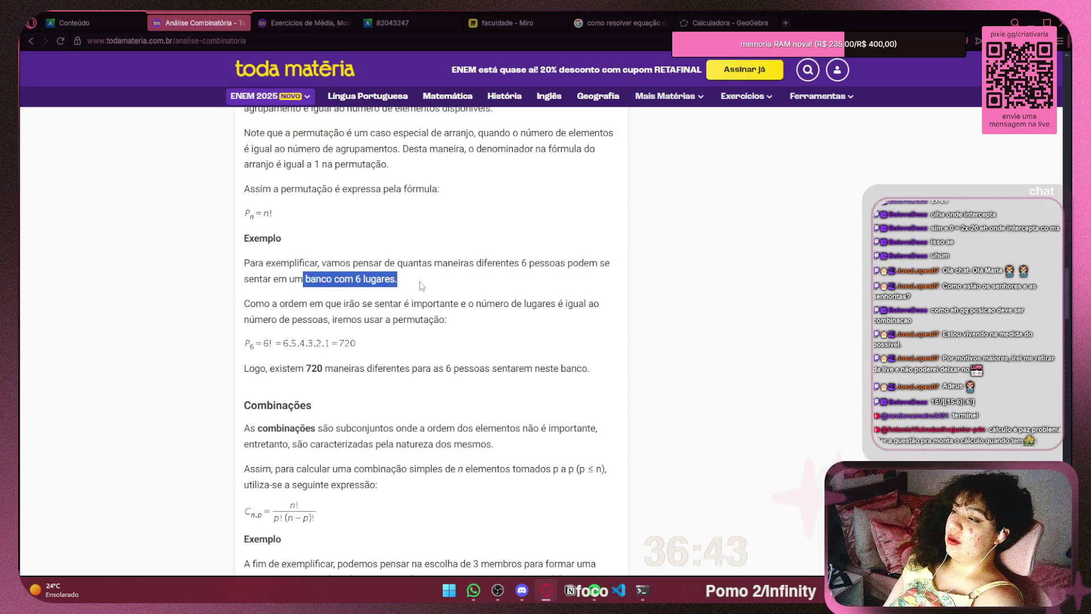
{"action": "left_click", "coordinate": [501, 277]}
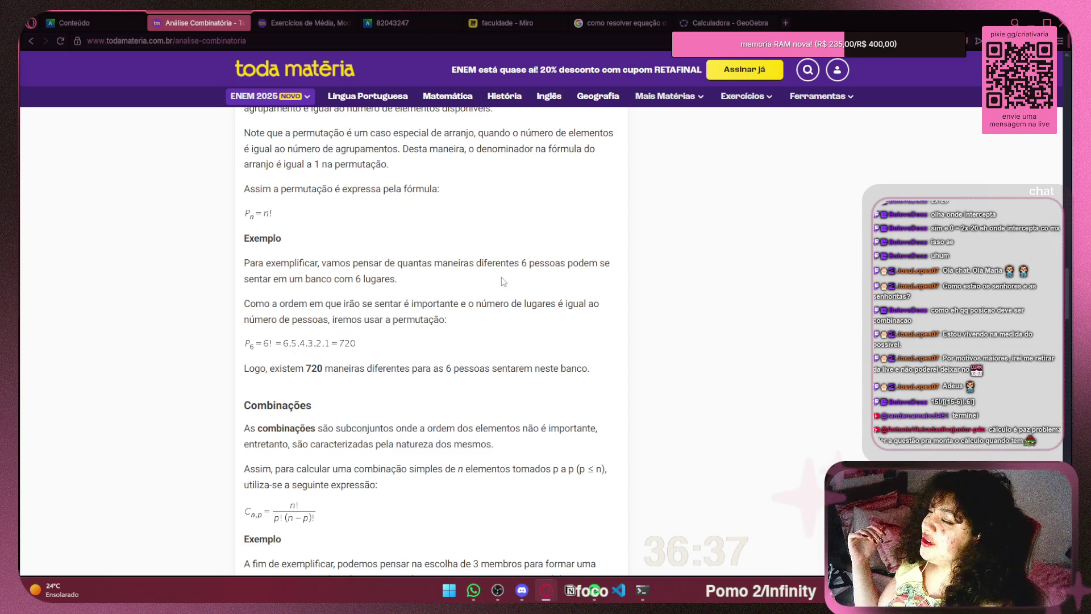
{"action": "scroll", "coordinate": [431, 377], "scroll_direction": "up", "scroll_amount": 2}
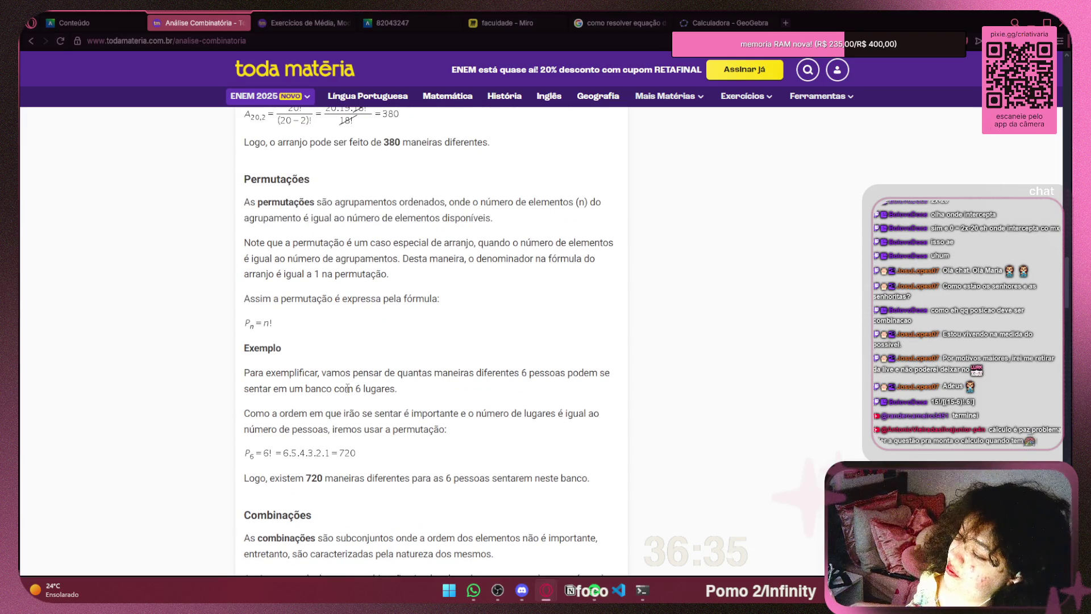
{"action": "scroll", "coordinate": [347, 389], "scroll_direction": "down", "scroll_amount": 4}
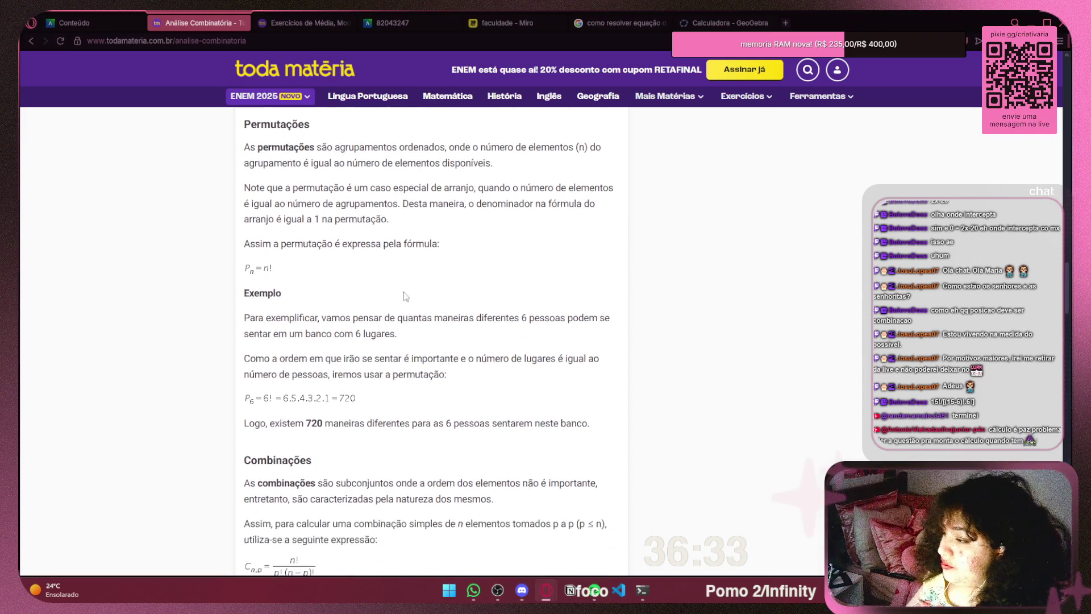
{"action": "scroll", "coordinate": [454, 280], "scroll_direction": "down", "scroll_amount": 3}
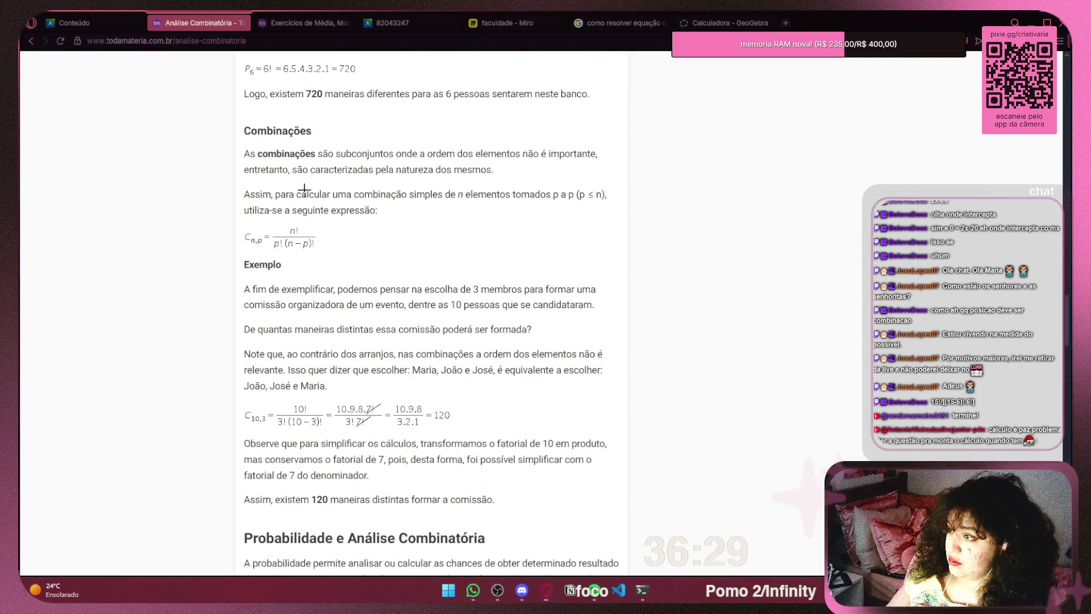
{"action": "key", "text": "super+shift+s"}
{"action": "mouse_move", "coordinate": [230, 120]}
{"action": "left_mouse_down"}
{"action": "mouse_move", "coordinate": [409, 376]}
{"action": "mouse_move", "coordinate": [631, 479]}
{"action": "mouse_move", "coordinate": [651, 507]}
{"action": "left_mouse_up"}
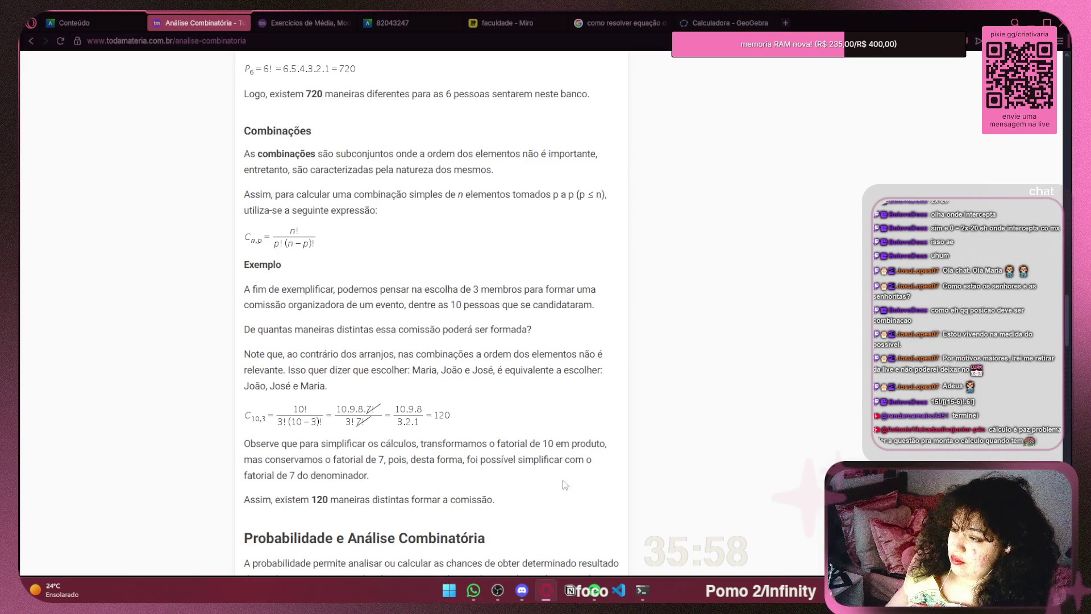
Scroll further down the article and switch to the 'Texto de Revisão – INT100' PDF tab
{"action": "scroll", "coordinate": [567, 485], "scroll_direction": "down", "scroll_amount": 4}
{"action": "scroll", "coordinate": [492, 446], "scroll_direction": "down", "scroll_amount": 15}
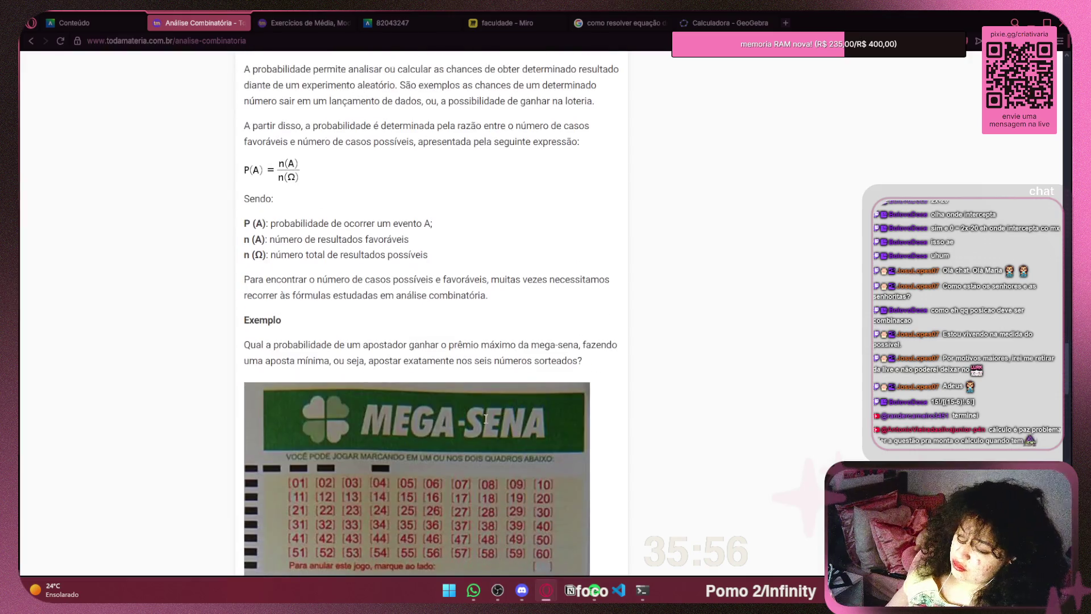
{"action": "scroll", "coordinate": [487, 421], "scroll_direction": "down", "scroll_amount": 9}
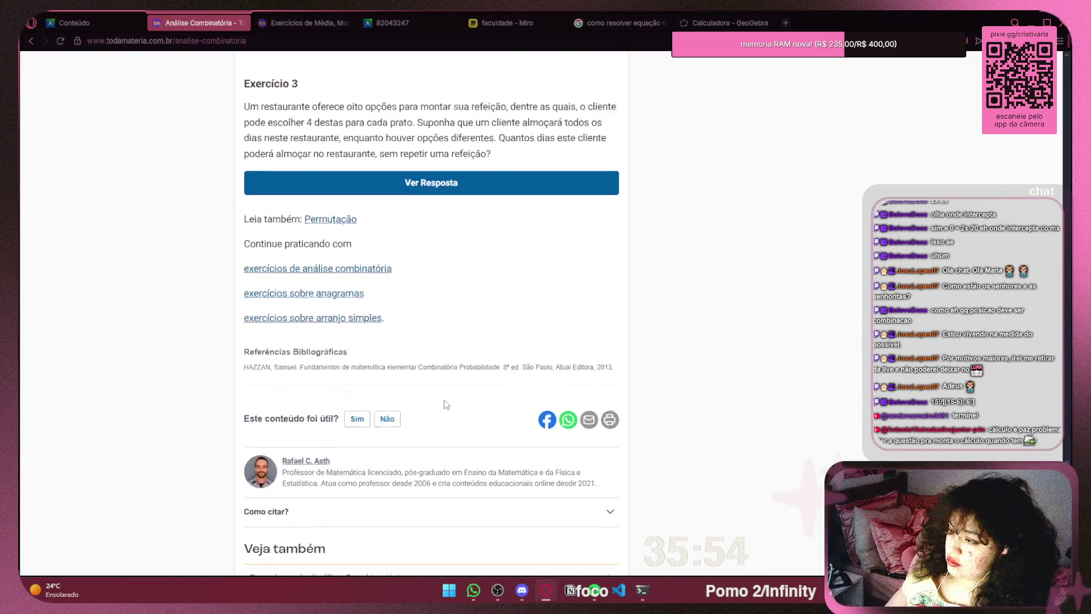
{"action": "left_click", "coordinate": [386, 22]}
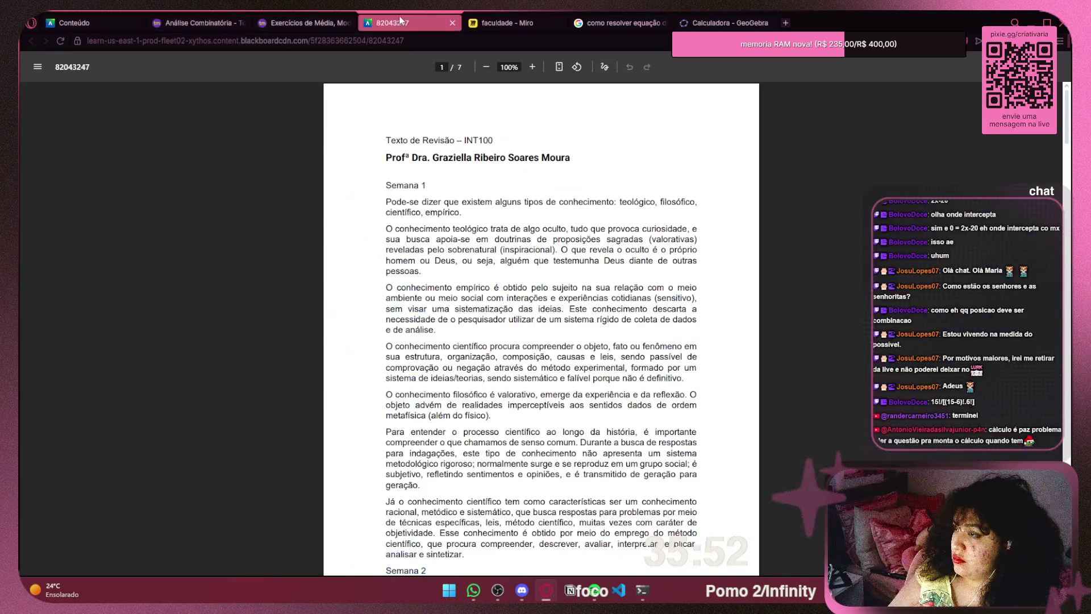
Paste the Combinações screenshot beside the Arranjos image on the board and shrink it to match
{"action": "left_click", "coordinate": [506, 22]}
{"action": "mouse_move", "coordinate": [534, 316]}
{"action": "left_mouse_down"}
{"action": "mouse_move", "coordinate": [448, 270]}
{"action": "mouse_move", "coordinate": [413, 276]}
{"action": "left_mouse_up"}
{"action": "key", "text": "ctrl+v"}
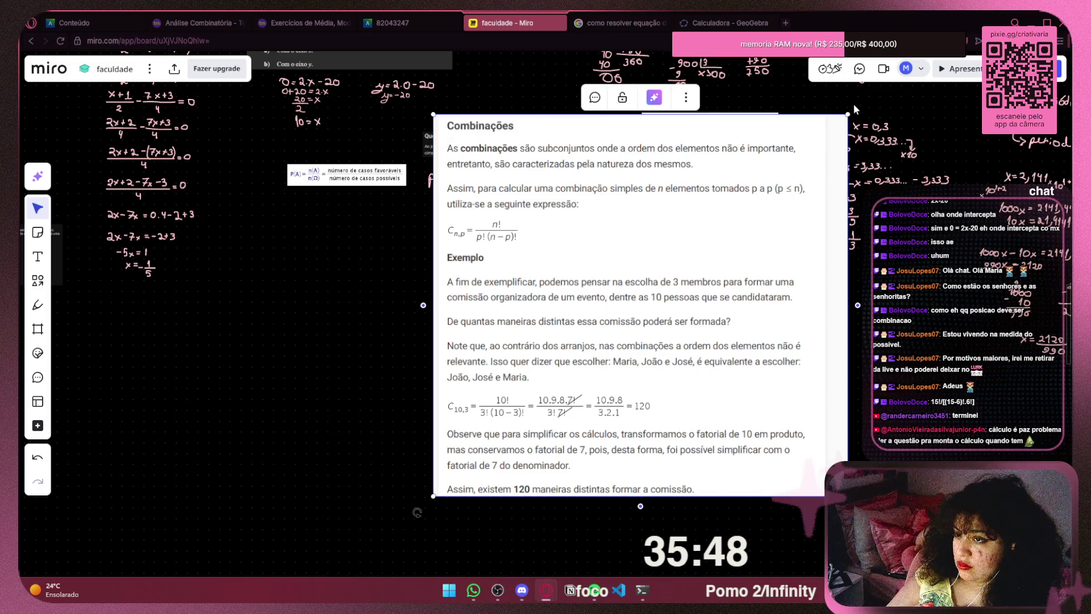
{"action": "left_click_drag", "start_coordinate": [539, 399], "coordinate": [738, 278]}
{"action": "left_click_drag", "start_coordinate": [786, 375], "coordinate": [779, 368]}
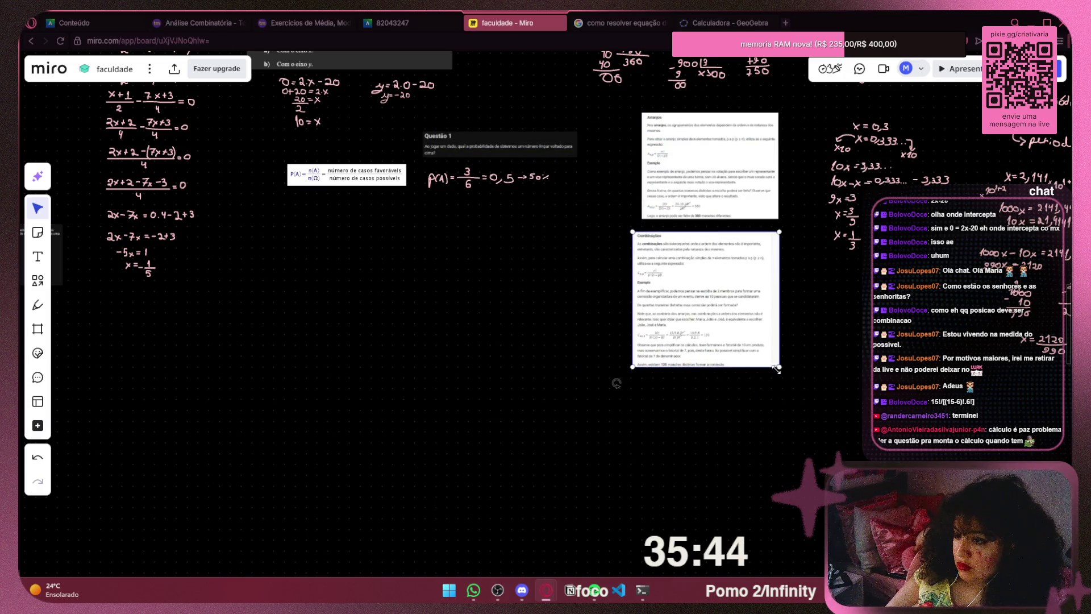
{"action": "left_click_drag", "start_coordinate": [633, 232], "coordinate": [643, 232]}
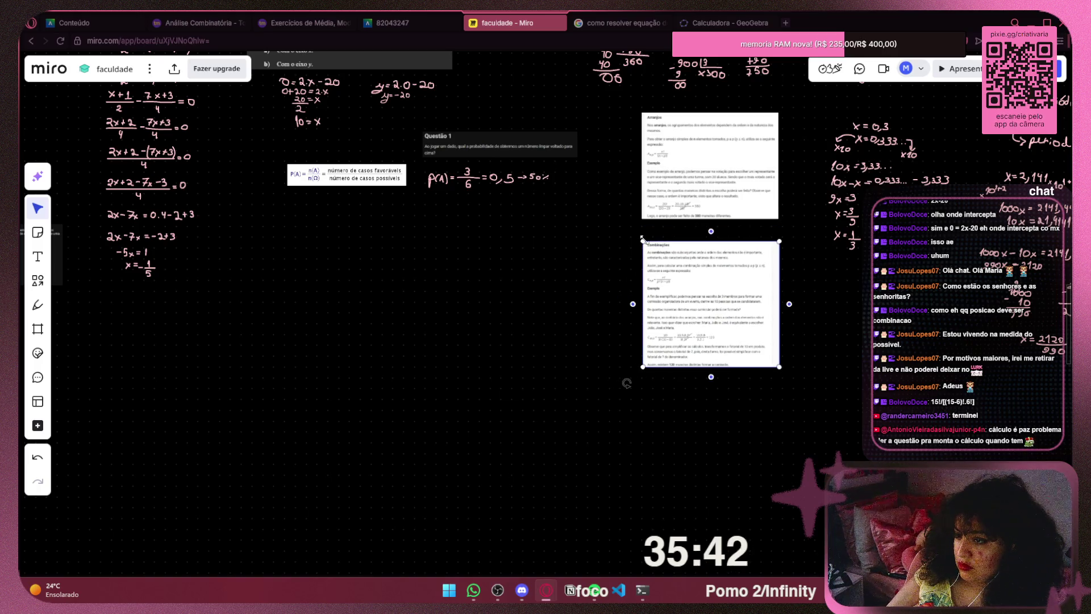
{"action": "left_click", "coordinate": [199, 22]}
{"action": "left_click", "coordinate": [31, 40]}
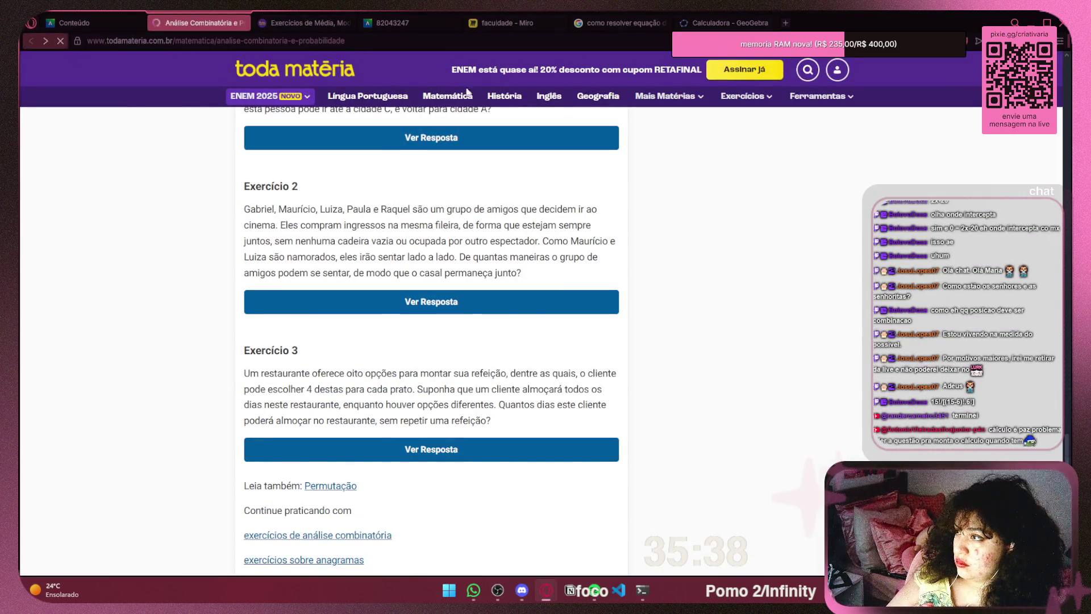
Turn forced dark pages back on, open Exercícios de Análise Combinatória, and snip Questão 2
{"action": "left_click", "coordinate": [1060, 41]}
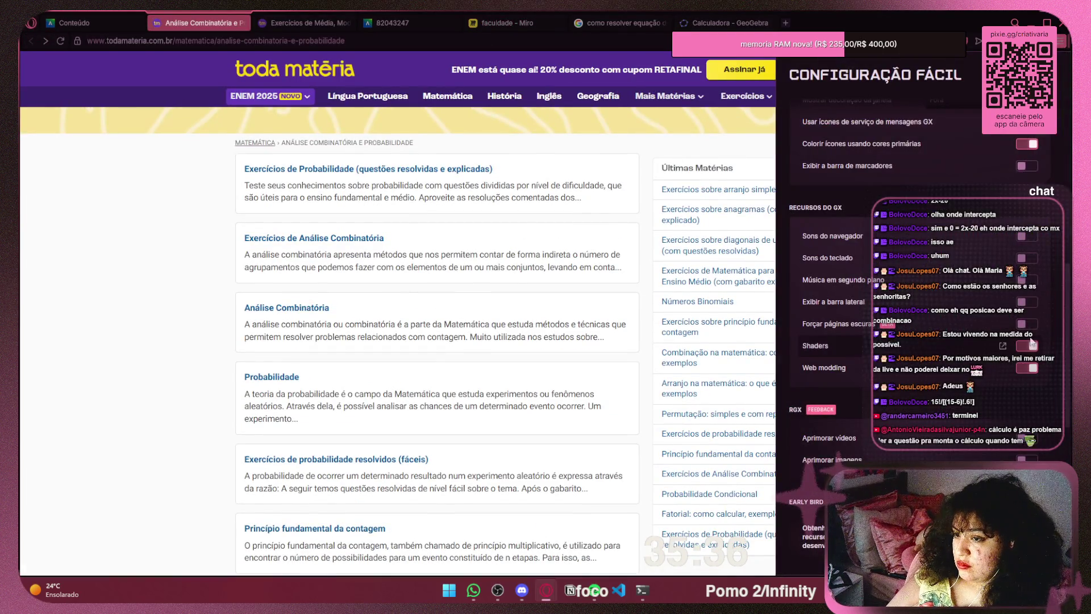
{"action": "left_click", "coordinate": [1027, 323]}
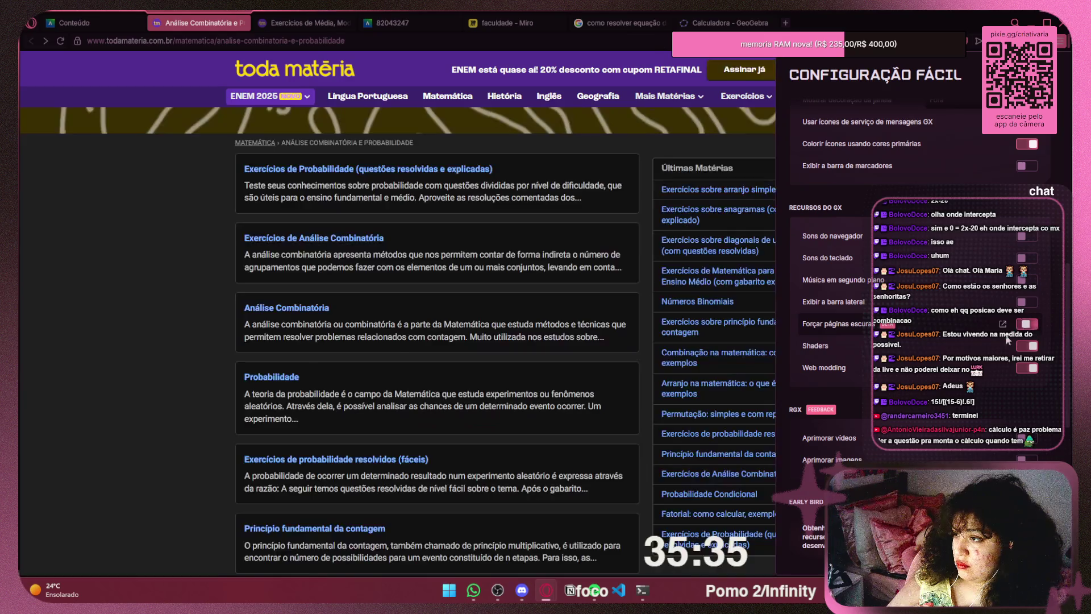
{"action": "left_click", "coordinate": [345, 235]}
{"action": "scroll", "coordinate": [528, 289], "scroll_direction": "down", "scroll_amount": 10}
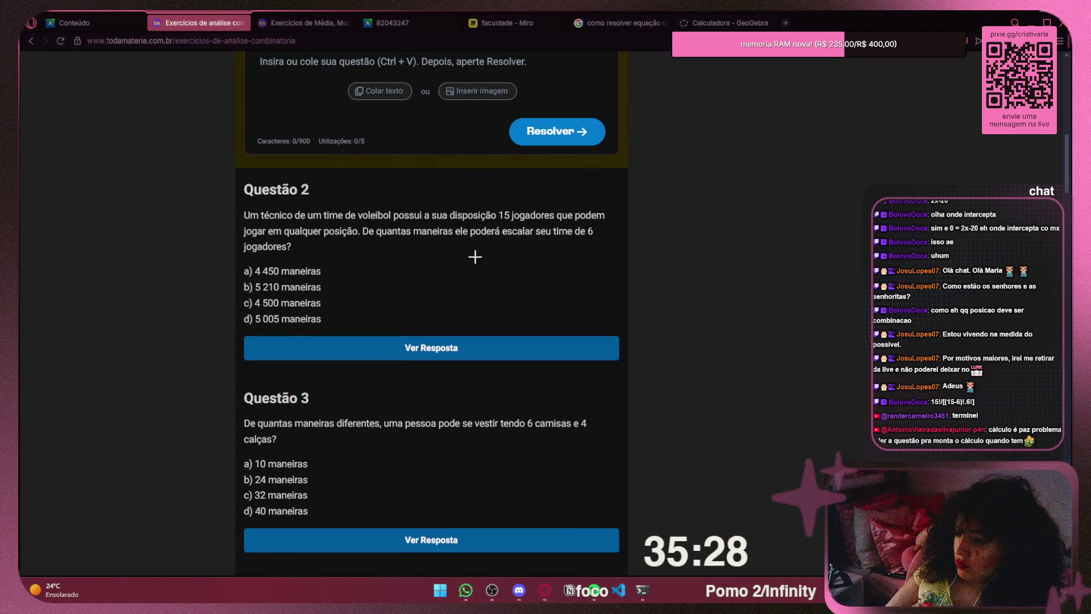
{"action": "key", "text": "super+shift+s"}
{"action": "mouse_move", "coordinate": [229, 201]}
{"action": "left_mouse_down"}
{"action": "mouse_move", "coordinate": [399, 295]}
{"action": "mouse_move", "coordinate": [602, 343]}
{"action": "mouse_move", "coordinate": [620, 331]}
{"action": "left_mouse_up"}
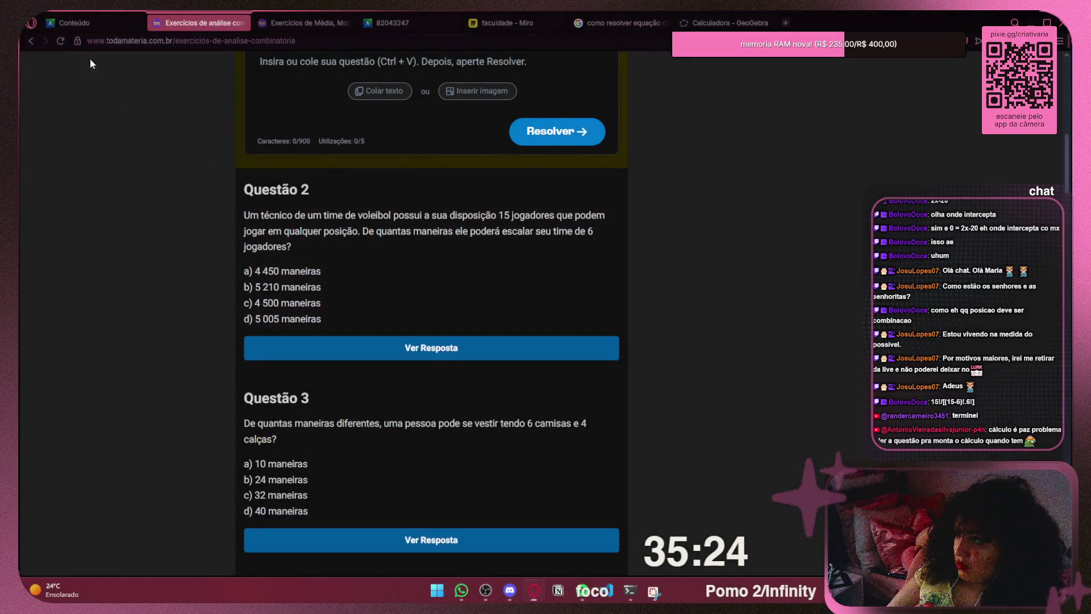
{"action": "left_click", "coordinate": [103, 23]}
{"action": "left_click", "coordinate": [204, 24]}
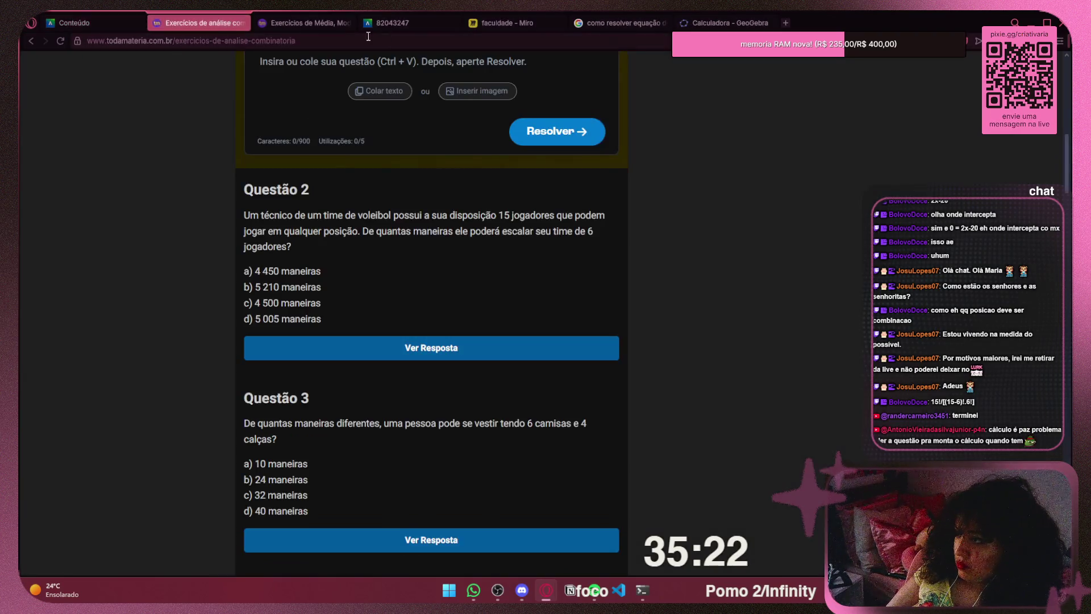
Paste the volleyball-team Questão 2 snip next to the P(A) formula and shrink it
{"action": "left_click", "coordinate": [539, 26]}
{"action": "left_click", "coordinate": [512, 387]}
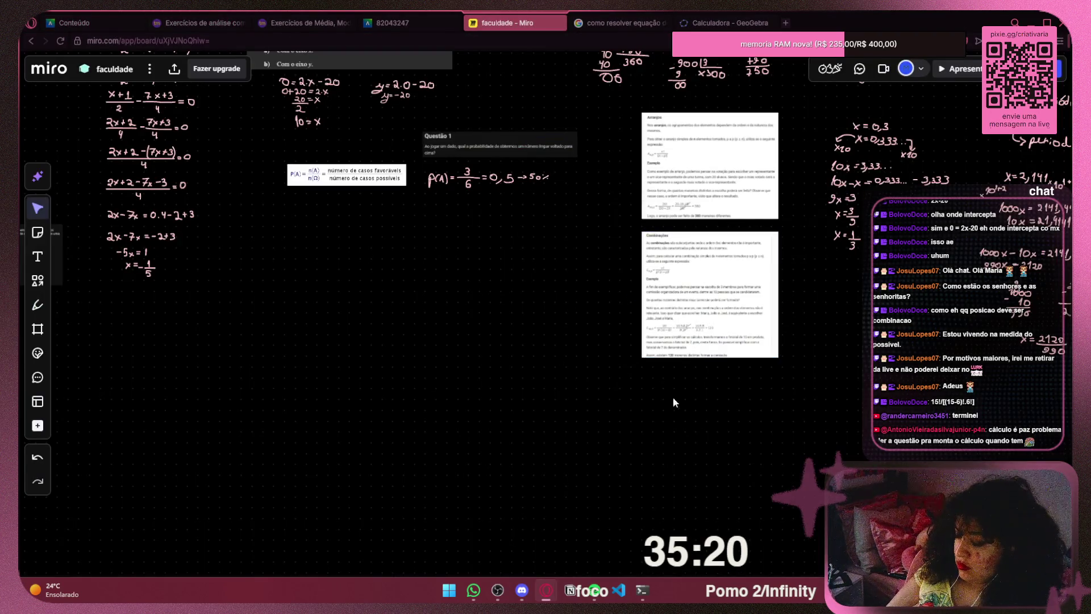
{"action": "key", "text": "ctrl+v"}
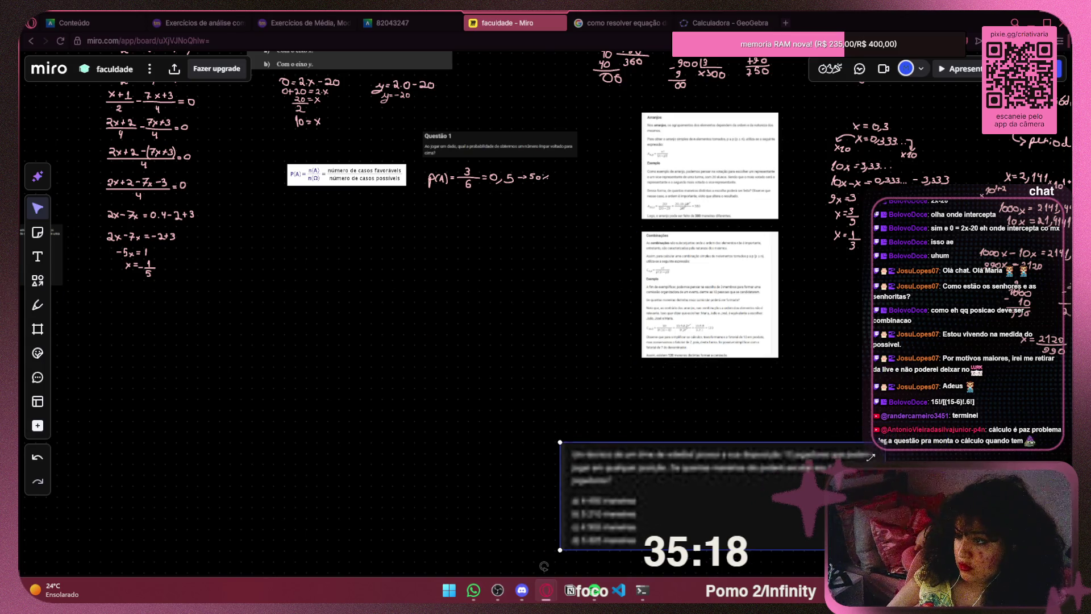
{"action": "mouse_move", "coordinate": [710, 484]}
{"action": "left_mouse_down"}
{"action": "mouse_move", "coordinate": [418, 248]}
{"action": "mouse_move", "coordinate": [437, 245]}
{"action": "left_mouse_up"}
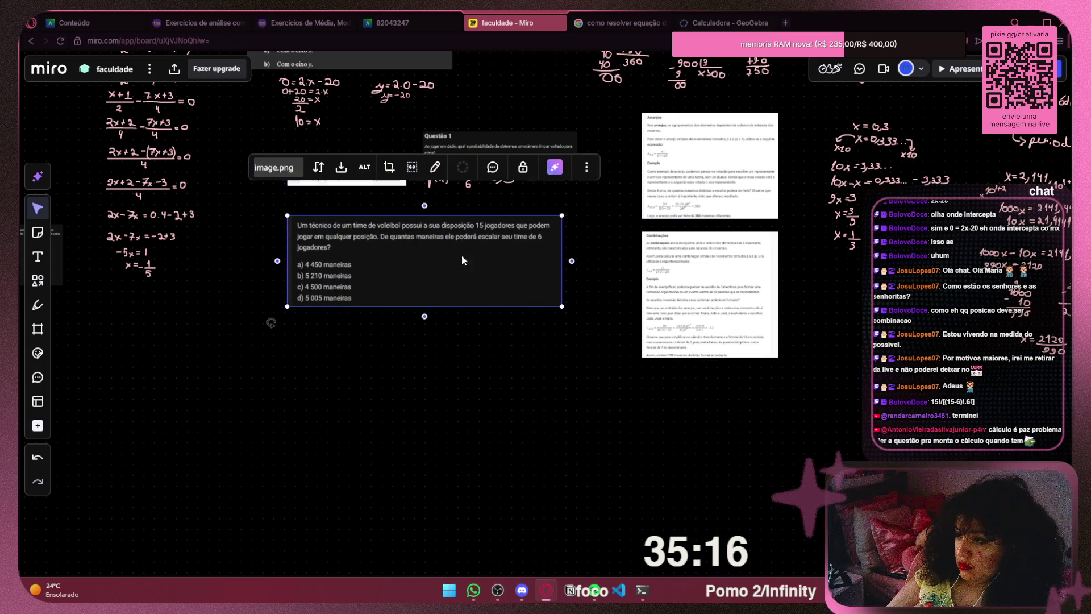
{"action": "left_click_drag", "start_coordinate": [563, 308], "coordinate": [517, 270]}
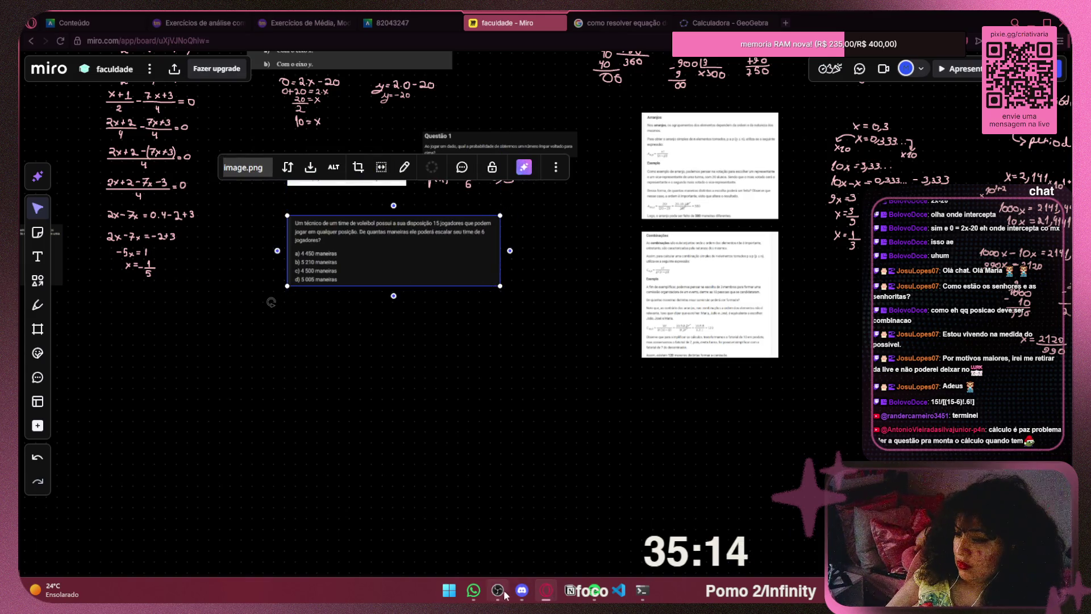